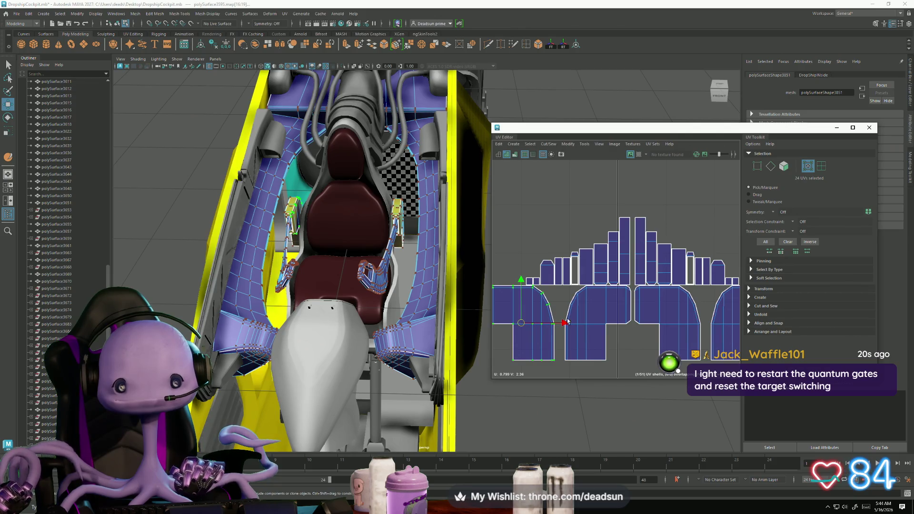
Pan the UV layout left and orbit the cockpit around to face the front.
middle_click_drag(684, 314, 614, 310, "alt")
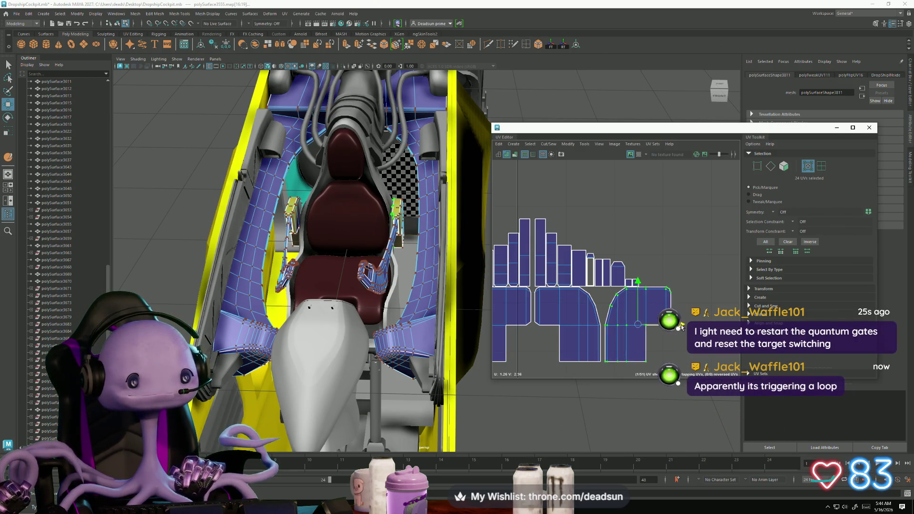
scroll(646, 310, "down", 5)
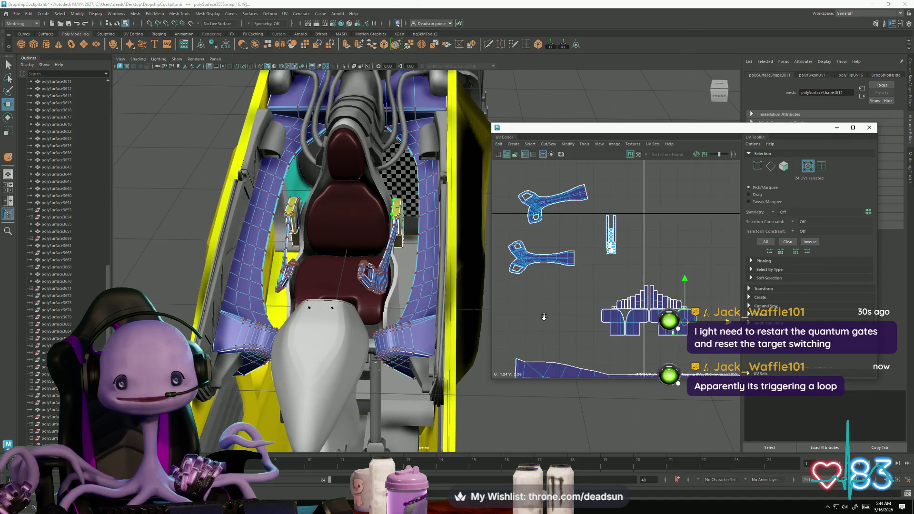
scroll(630, 213, "down", 5)
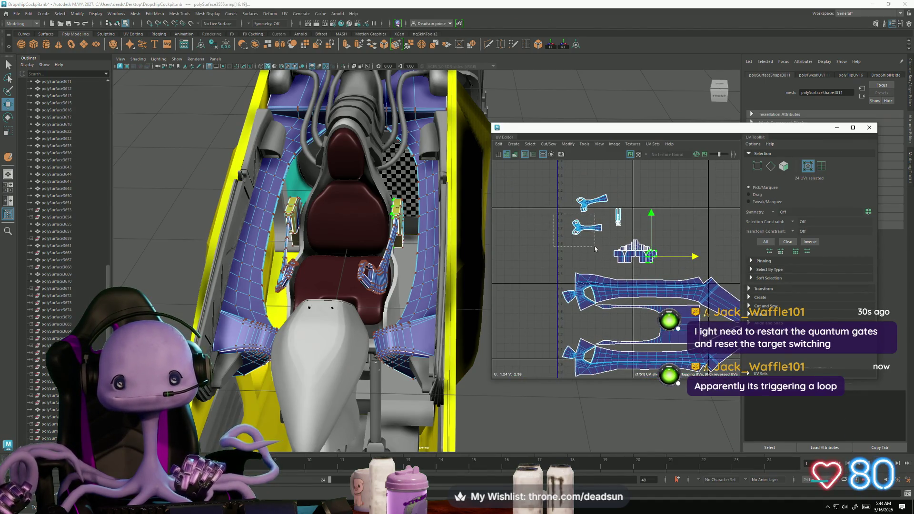
left_click_drag(364, 328, 321, 332, "alt")
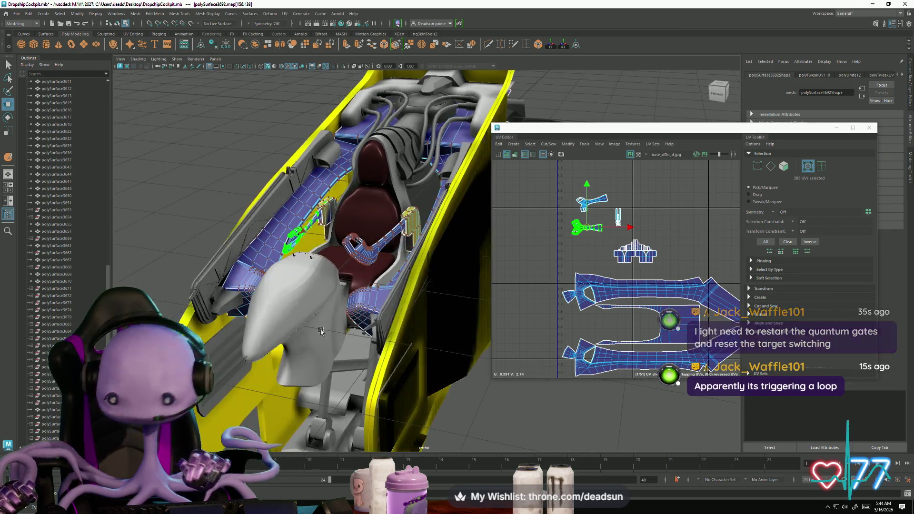
scroll(320, 332, "down", 6)
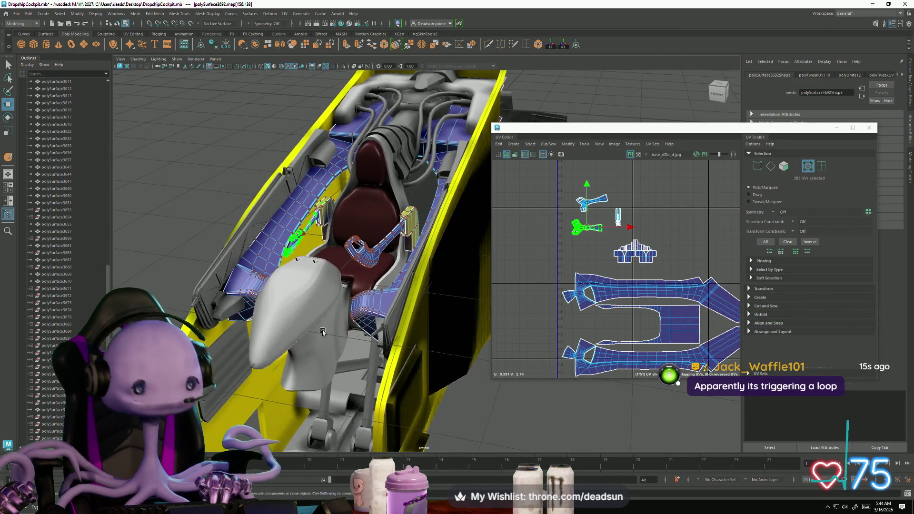
left_click_drag(319, 334, 372, 343, "alt")
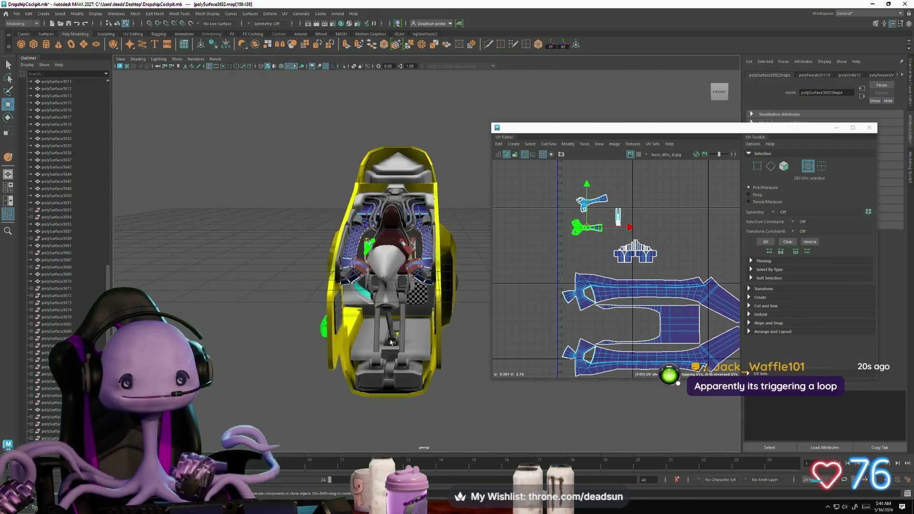
Switch to Object Mode and marquee-select all the cockpit interior pieces from the right side.
left_click(371, 343)
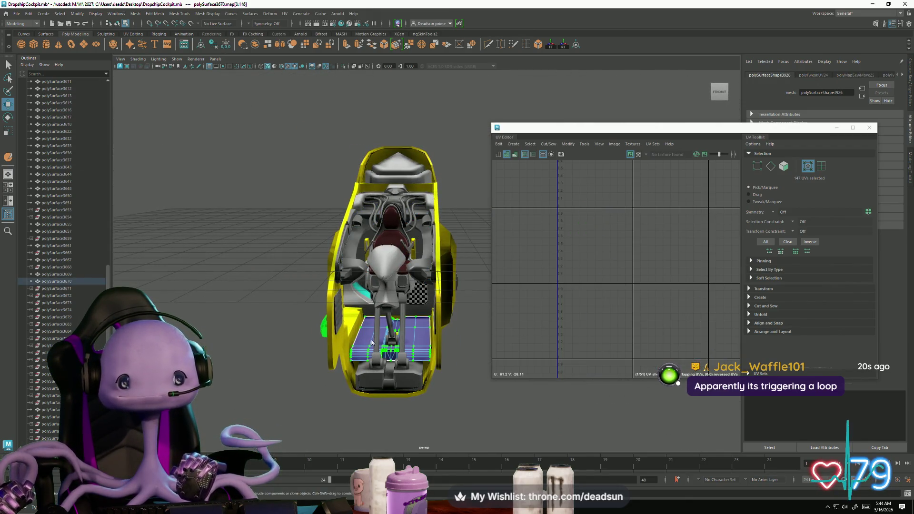
mouse_move(371, 288)
right_mouse_down()
mouse_move(393, 291)
mouse_move(400, 279)
right_mouse_up()
left_click(395, 352)
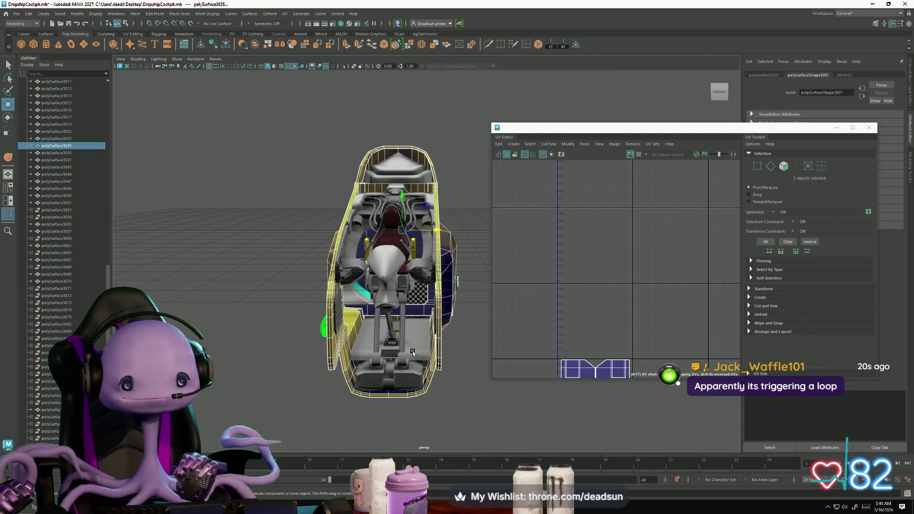
mouse_move(395, 353)
left_mouse_down("alt")
mouse_move(309, 314)
mouse_move(249, 301)
left_mouse_up("alt")
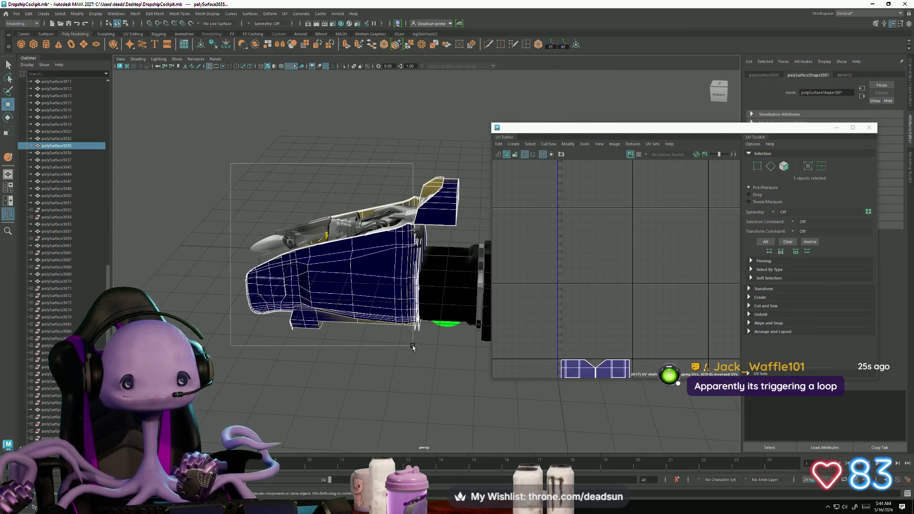
mouse_move(413, 346)
left_mouse_down()
mouse_move(314, 358)
mouse_move(291, 325)
left_mouse_up()
scroll(627, 340, "down", 5)
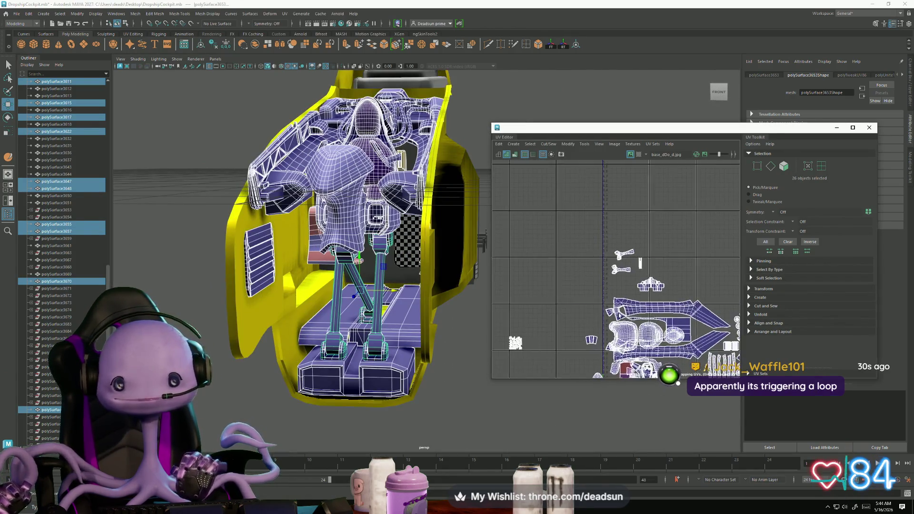
middle_click_drag(613, 291, 635, 270, "alt")
middle_click_drag(578, 308, 589, 310, "alt")
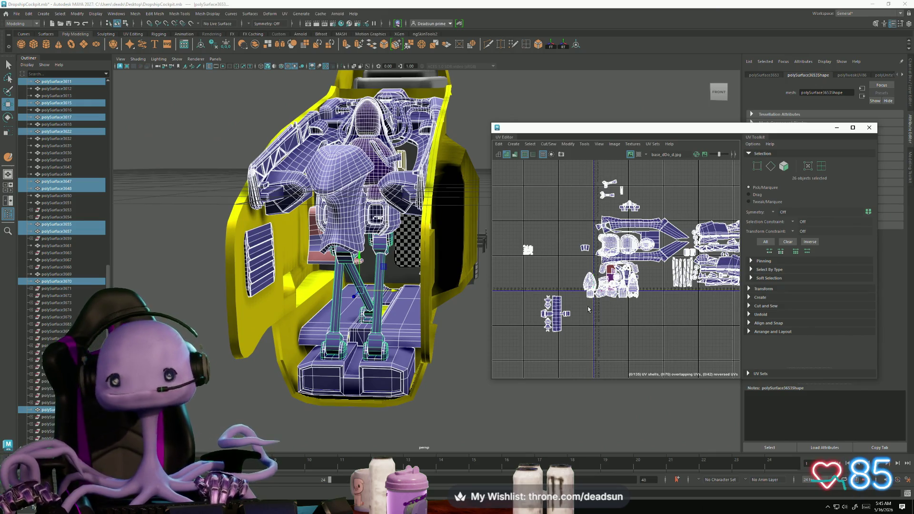
scroll(217, 329, "up", 3)
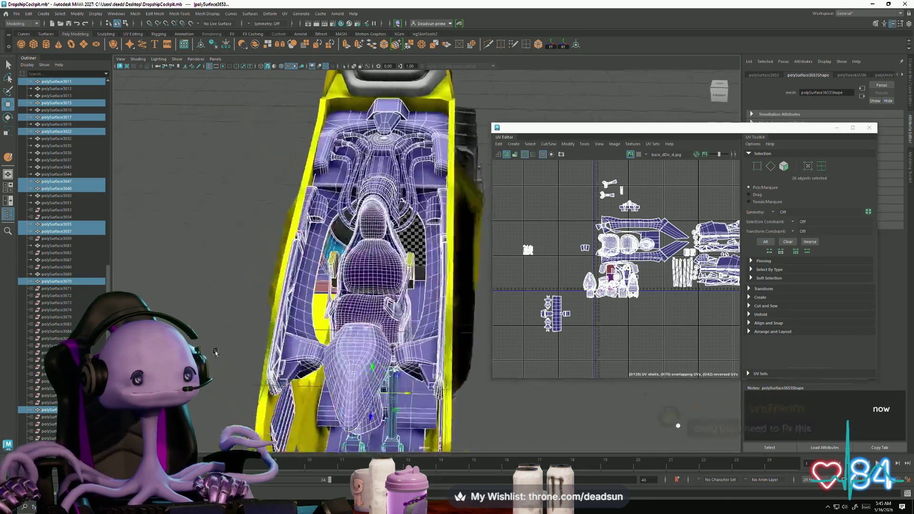
mouse_move(217, 329)
left_mouse_down("alt")
mouse_move(237, 354)
mouse_move(254, 348)
mouse_move(315, 394)
mouse_move(278, 360)
mouse_move(212, 247)
left_mouse_up("alt")
scroll(326, 406, "up", 5)
scroll(552, 305, "up", 2)
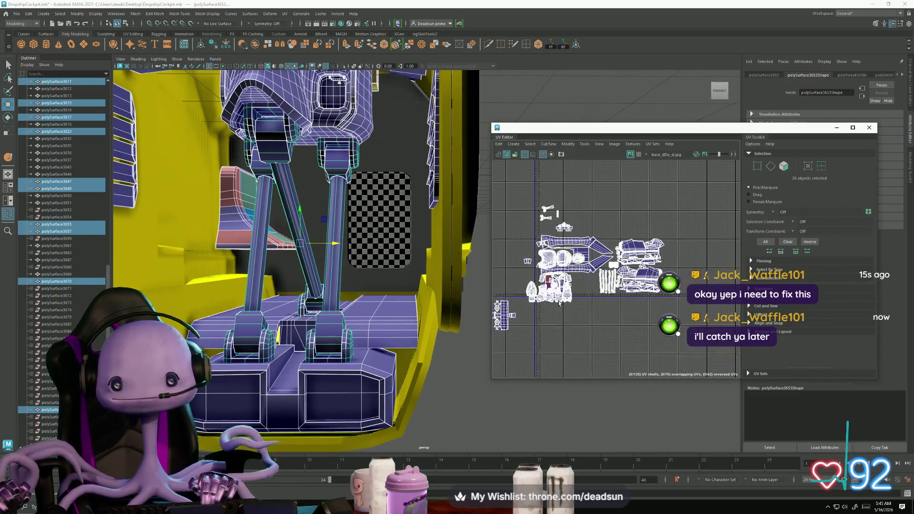
middle_click_drag(596, 305, 551, 305, "alt")
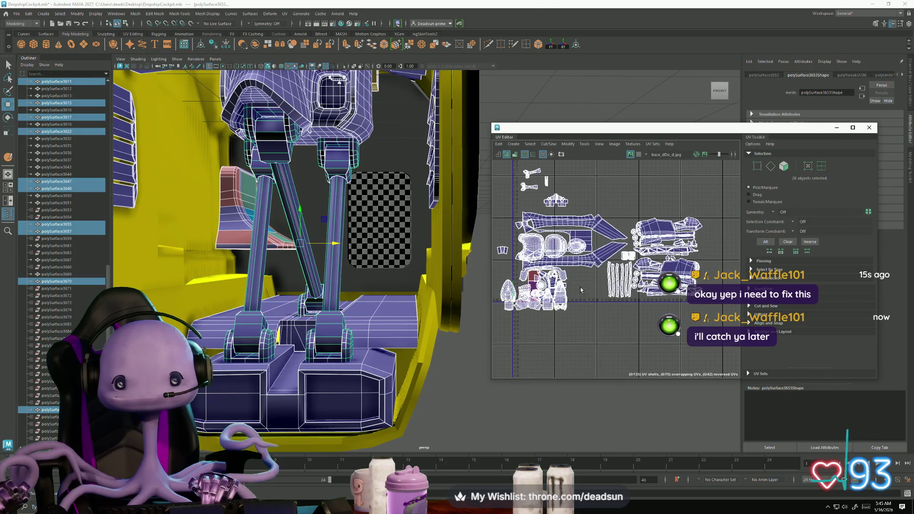
scroll(576, 286, "up", 5)
mouse_move(563, 281)
right_mouse_down("alt")
mouse_move(471, 310)
mouse_move(580, 299)
right_mouse_up("alt")
Select both seat UV shells, frame the seat, and apply a checker map to the cockpit.
left_click(584, 270)
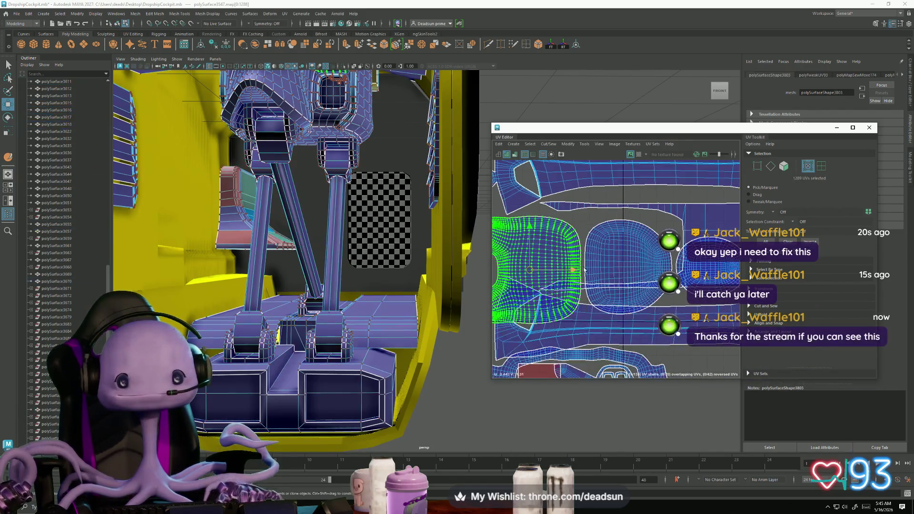
left_click(628, 262, "shift")
right_click_drag(628, 263, 515, 290, "alt")
key("f")
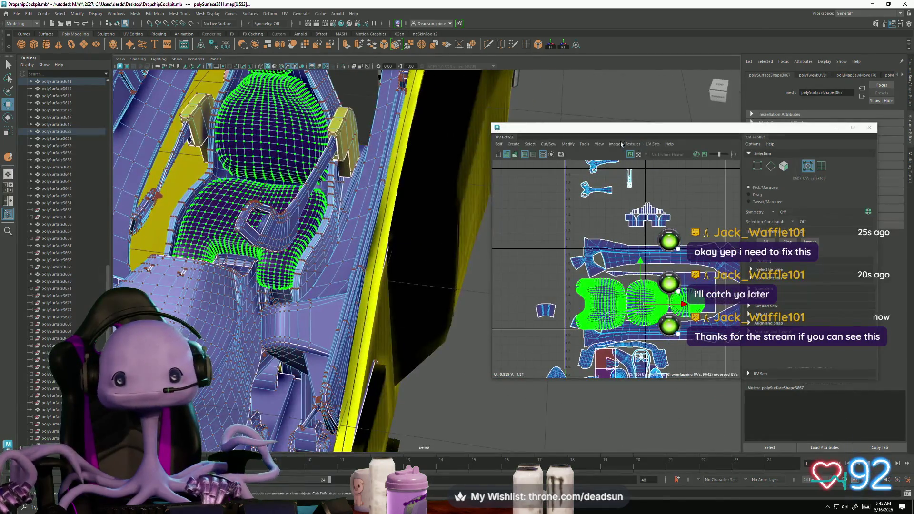
left_click(612, 145)
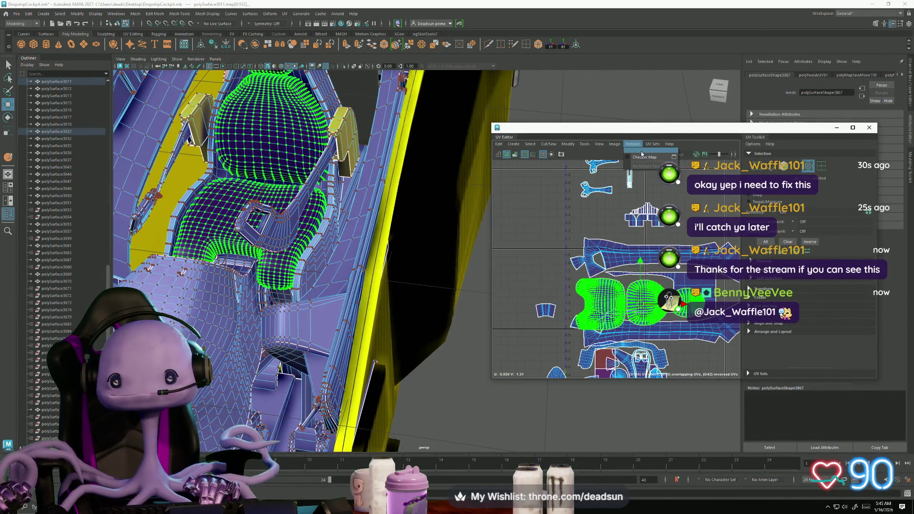
left_click(642, 158)
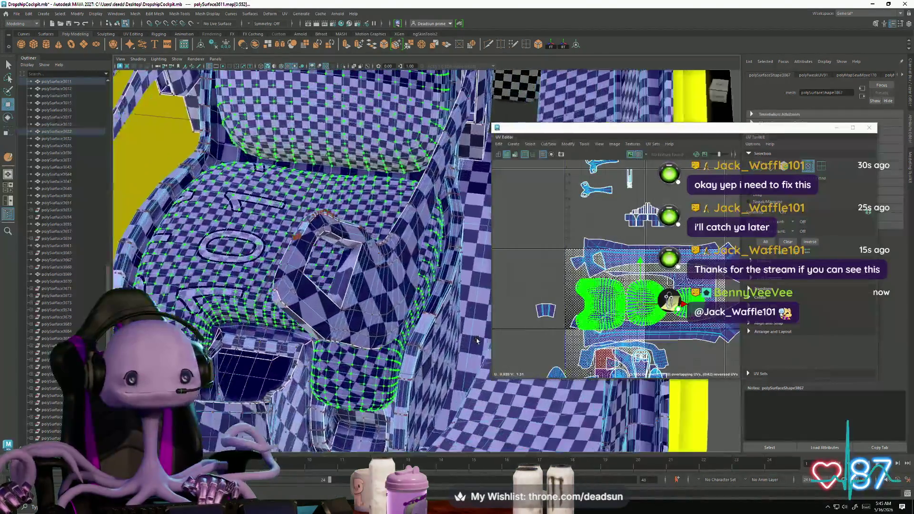
Shrink, widen and nudge the seat UV shells until their checker density matches nearby parts.
key("w")
left_click_drag(639, 307, 633, 297)
key("w")
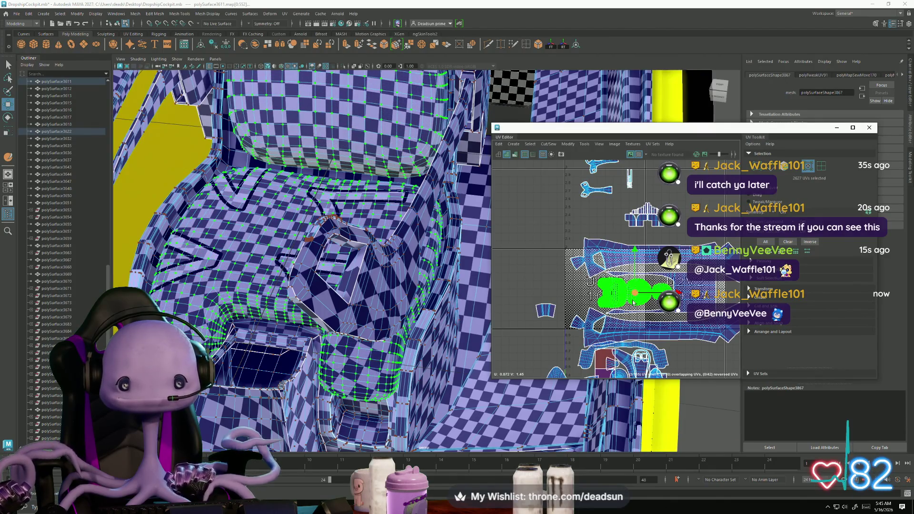
scroll(634, 303, "up", 5)
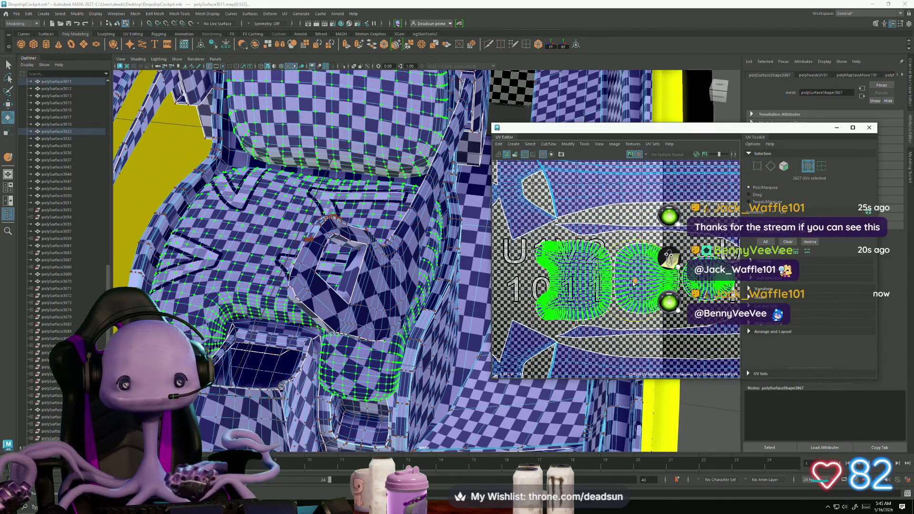
left_click_drag(637, 284, 620, 289)
key("w")
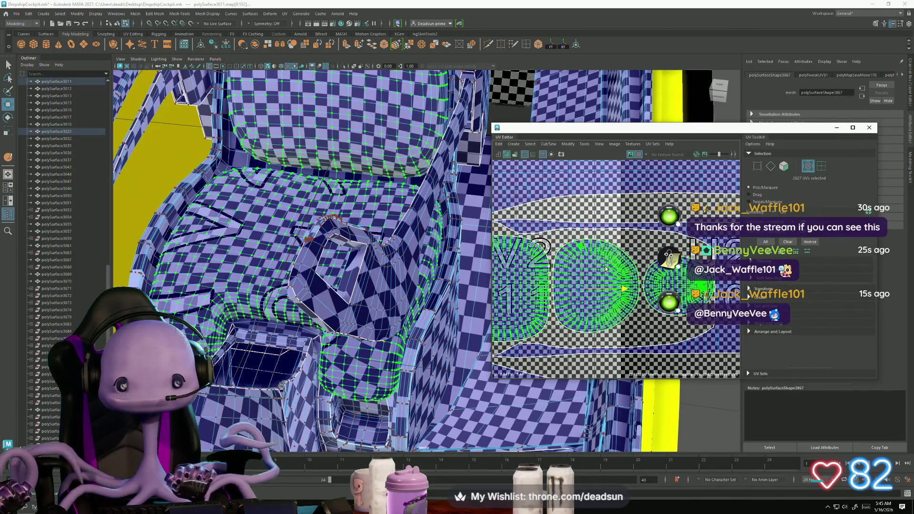
left_click_drag(583, 248, 582, 250)
middle_click_drag(563, 277, 576, 276, "alt")
right_click_drag(576, 277, 557, 292, "alt")
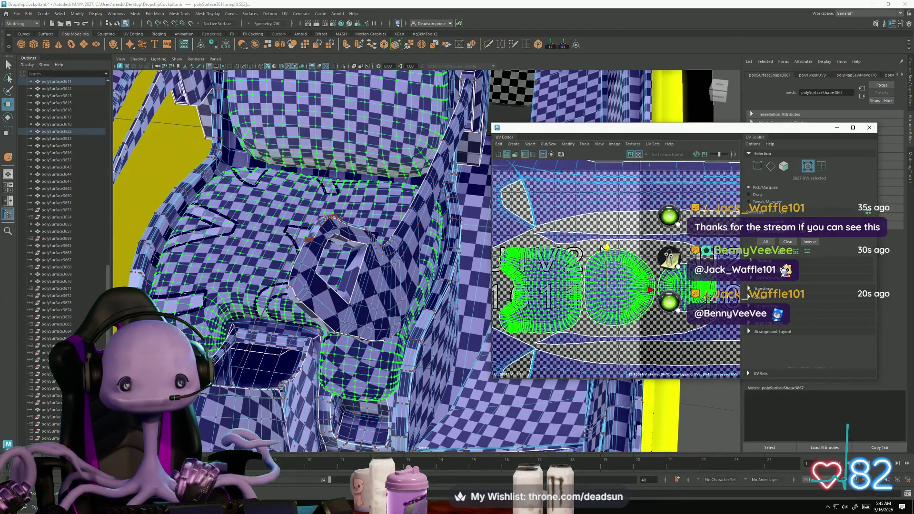
mouse_move(305, 241)
left_mouse_down("alt")
mouse_move(276, 302)
mouse_move(329, 333)
left_mouse_up("alt")
scroll(545, 294, "down", 10)
scroll(546, 294, "up", 3)
scroll(545, 294, "down", 3)
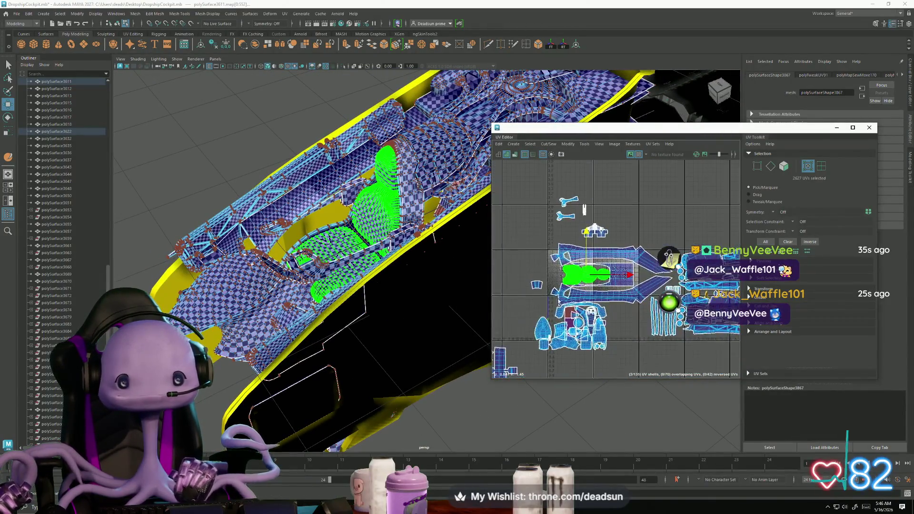
scroll(555, 245, "up", 4)
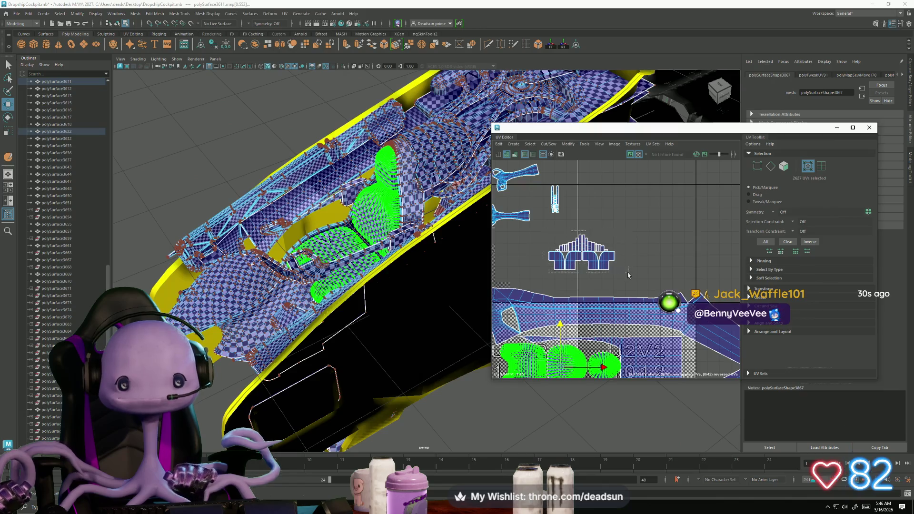
left_click(581, 258)
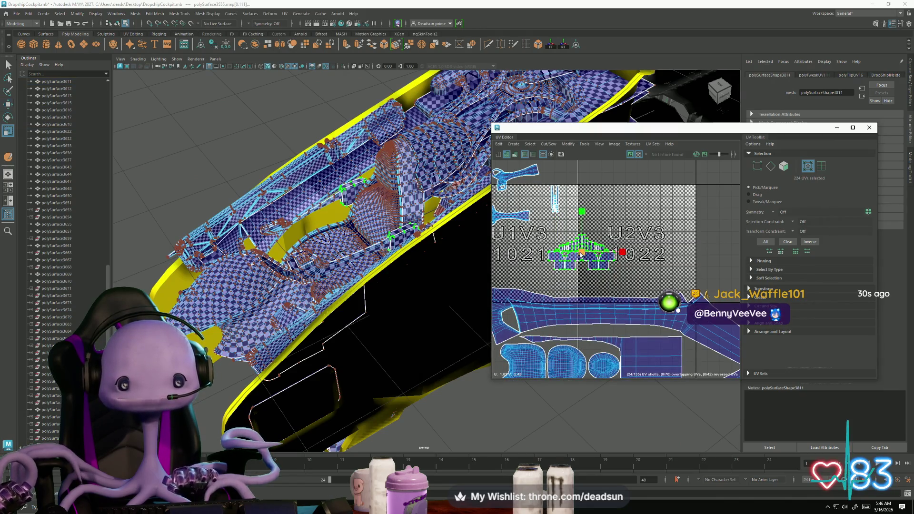
mouse_move(581, 256)
middle_mouse_down("alt")
mouse_move(542, 202)
mouse_move(551, 221)
middle_mouse_up("alt")
key("w")
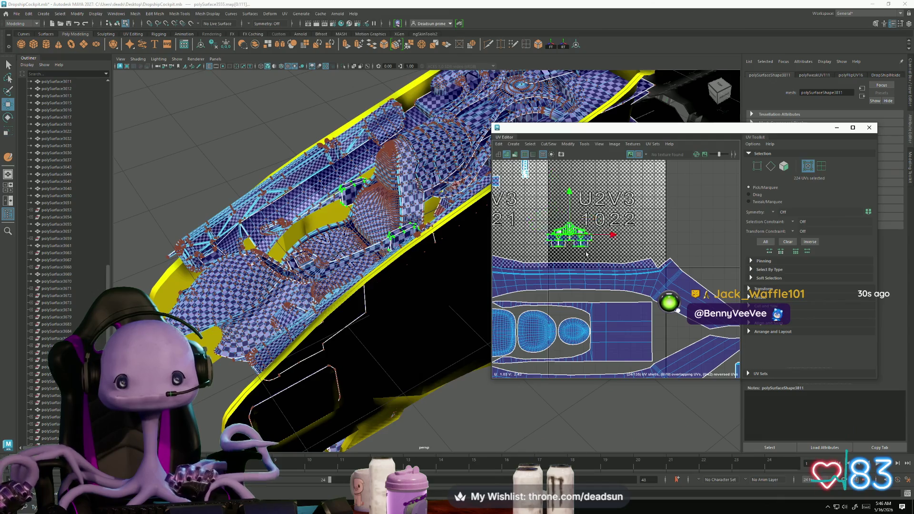
left_click_drag(586, 255, 673, 334)
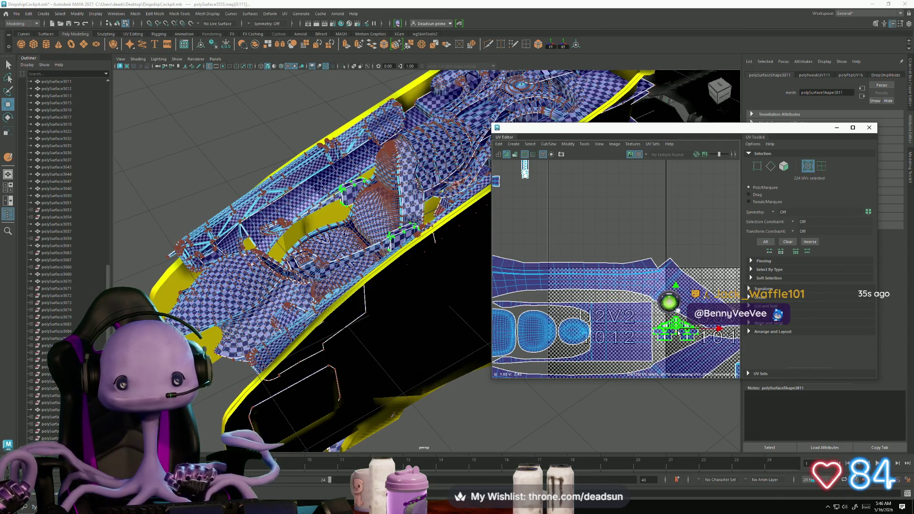
scroll(678, 331, "up", 3)
key("r")
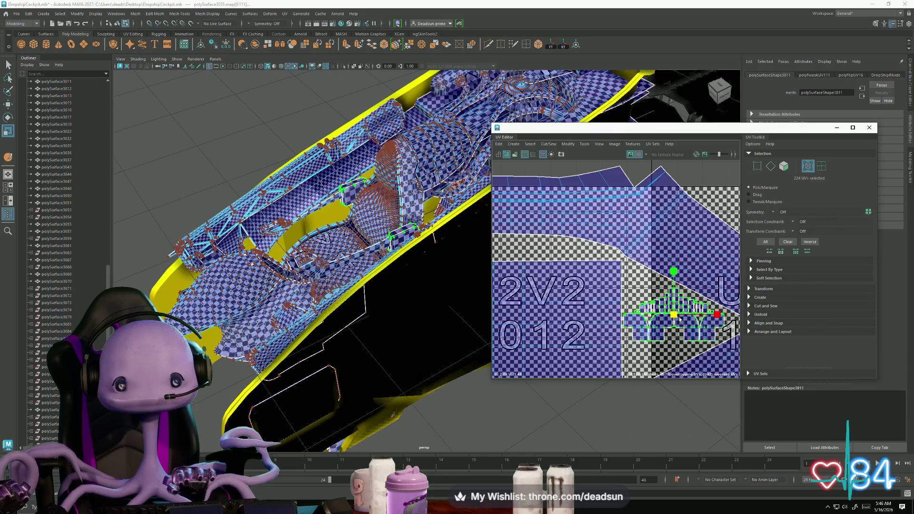
left_click_drag(679, 320, 677, 315)
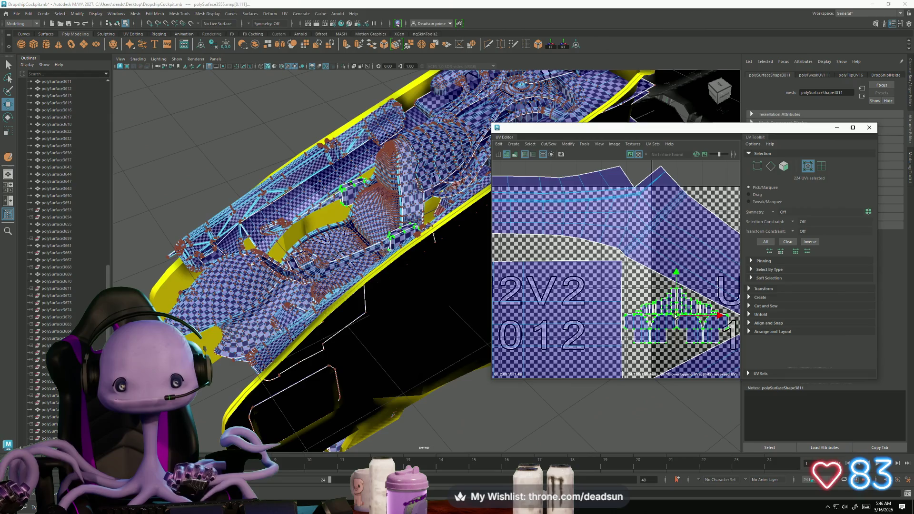
scroll(584, 295, "down", 2)
left_click_drag(315, 334, 383, 346, "alt")
scroll(655, 321, "down", 5)
Select the polySurface3617 part and frame it up close in the viewport.
scroll(571, 310, "up", 2)
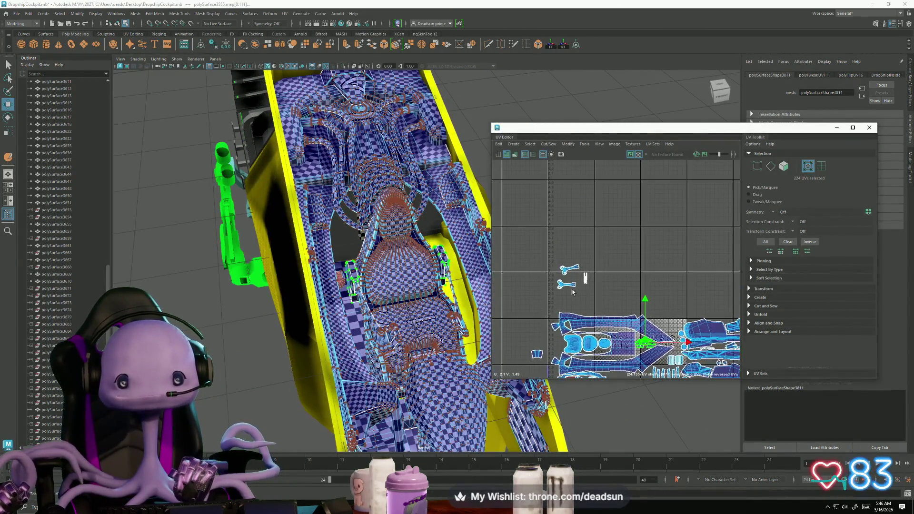
middle_click_drag(572, 310, 552, 240, "alt")
scroll(555, 273, "up", 5)
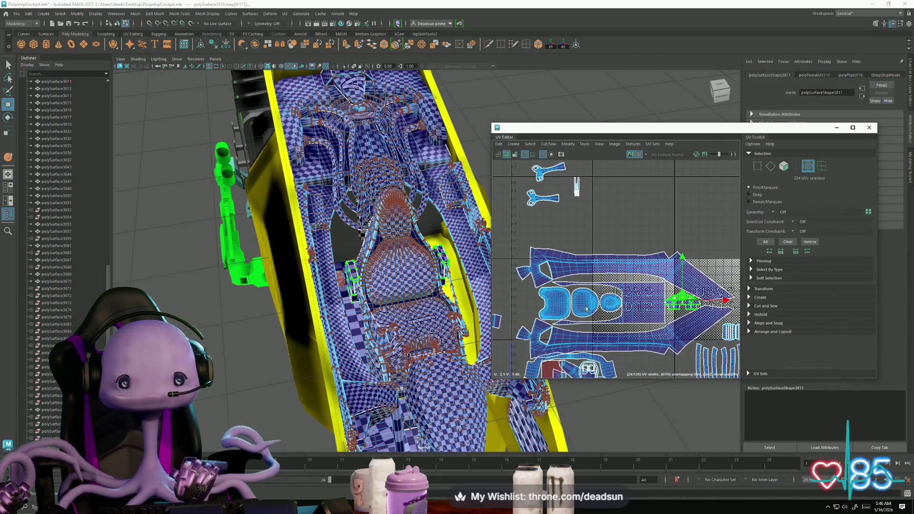
middle_click_drag(541, 318, 641, 308, "alt")
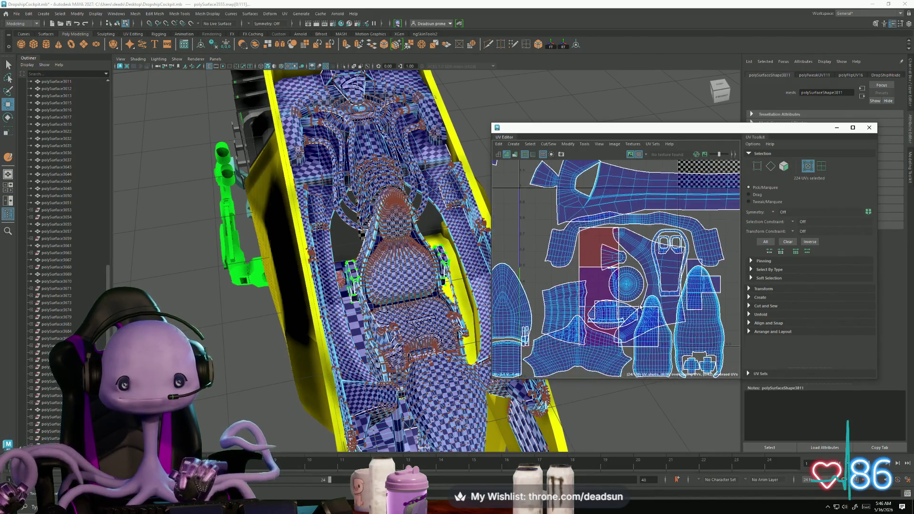
left_click(457, 293)
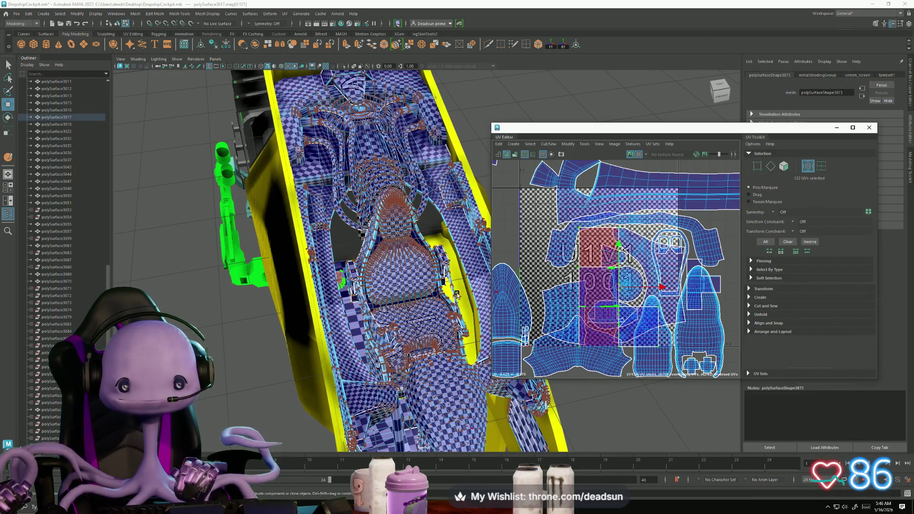
key("f")
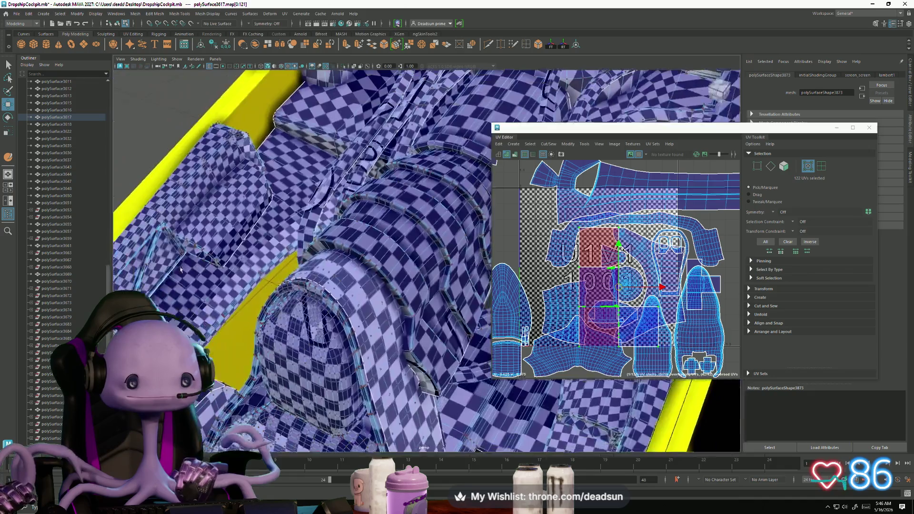
mouse_move(181, 270)
left_mouse_down("alt")
mouse_move(296, 266)
mouse_move(371, 274)
left_mouse_up("alt")
Return to Object Mode, clear the selection, and marquee-select a batch of cockpit parts.
right_click_drag(355, 260, 356, 281)
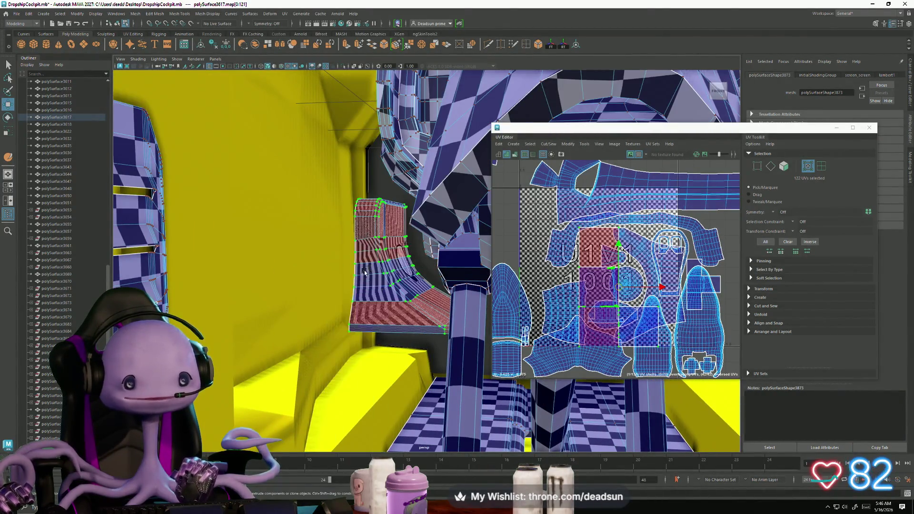
left_click(374, 285)
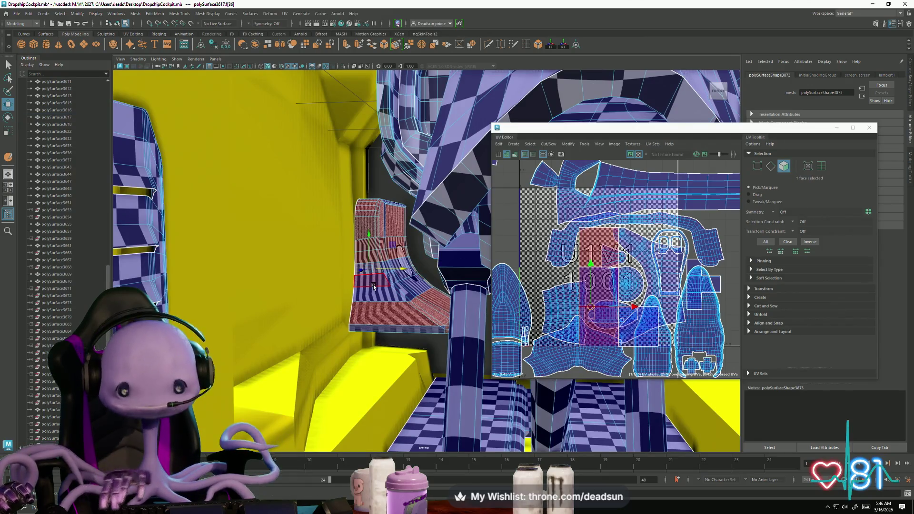
right_click_drag(374, 285, 387, 292)
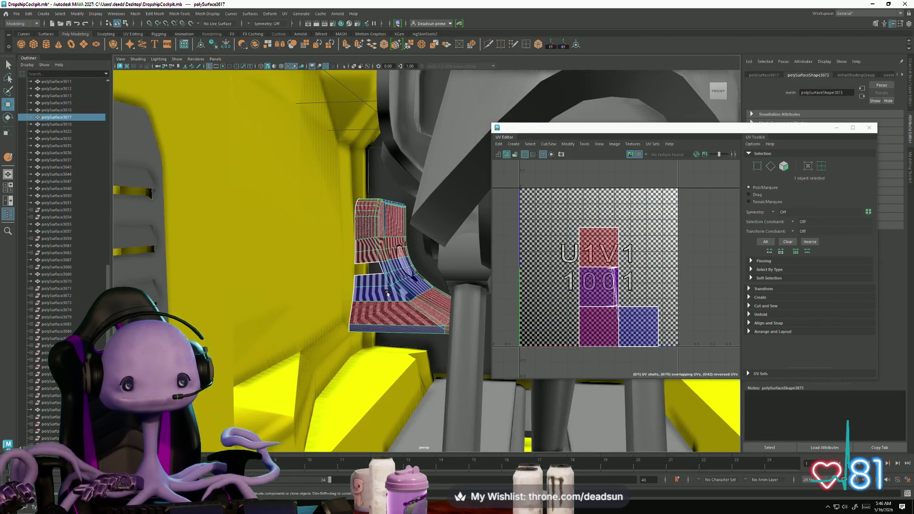
left_click(333, 267)
scroll(412, 293, "down", 5)
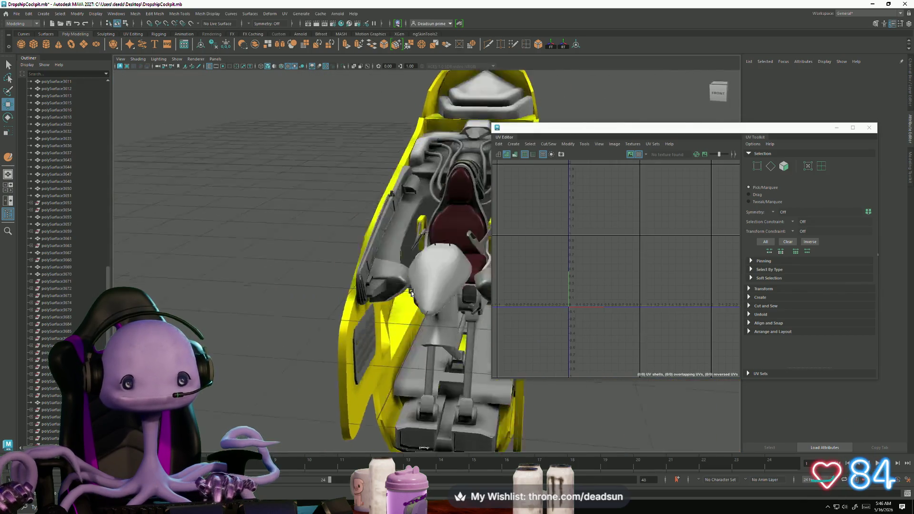
left_click_drag(412, 293, 225, 164, "alt")
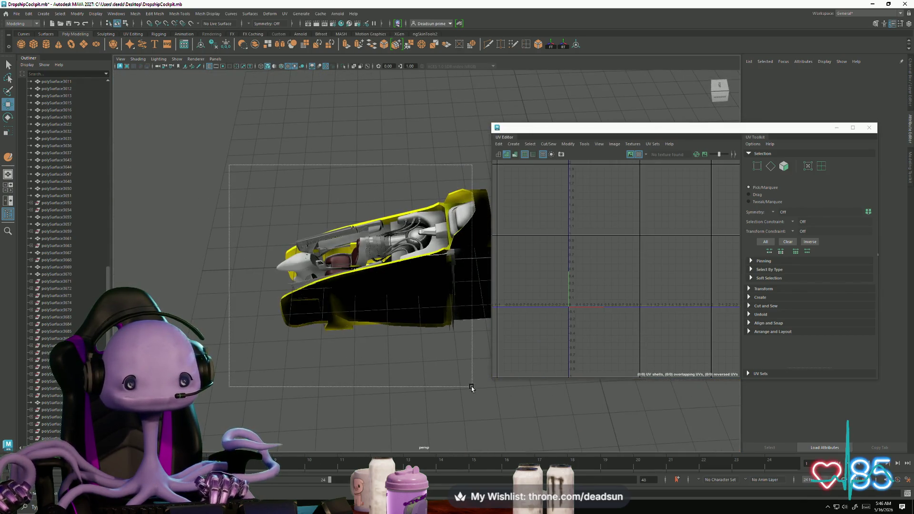
mouse_move(467, 386)
left_mouse_down()
mouse_move(410, 295)
mouse_move(366, 250)
left_mouse_up()
left_click_drag(489, 358, 489, 359)
mouse_move(489, 358)
left_mouse_down("alt")
mouse_move(357, 333)
mouse_move(408, 333)
mouse_move(425, 351)
mouse_move(381, 329)
left_mouse_up("alt")
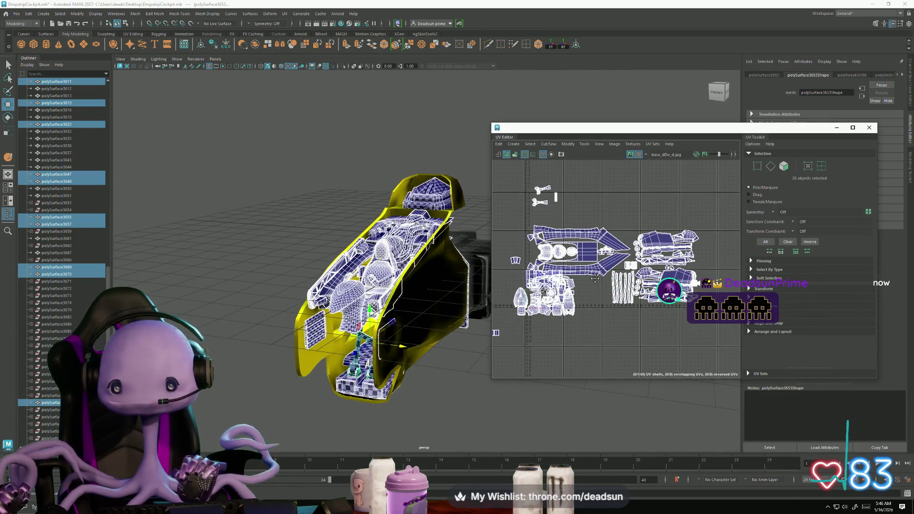
middle_click_drag(595, 279, 649, 301, "alt")
Select a small UV shell sitting in tile 1001.
mouse_move(348, 333)
left_mouse_down("alt")
mouse_move(318, 346)
mouse_move(350, 333)
left_mouse_up("alt")
scroll(332, 340, "up", 10)
scroll(583, 288, "down", 3)
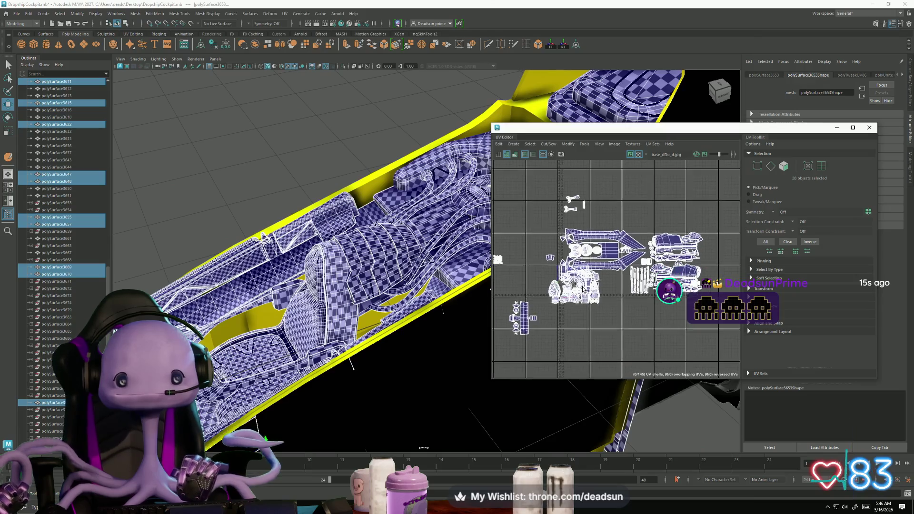
scroll(583, 288, "up", 5)
scroll(584, 289, "up", 5)
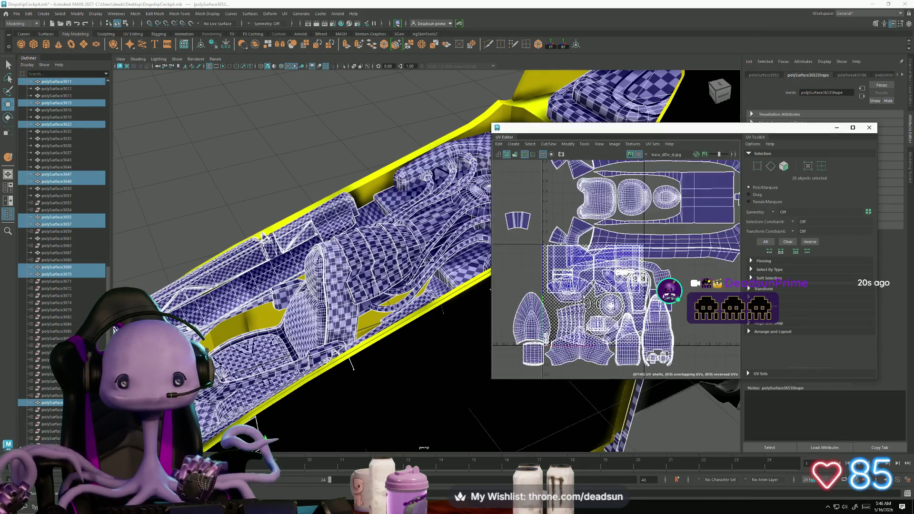
scroll(583, 289, "up", 5)
left_click(571, 258)
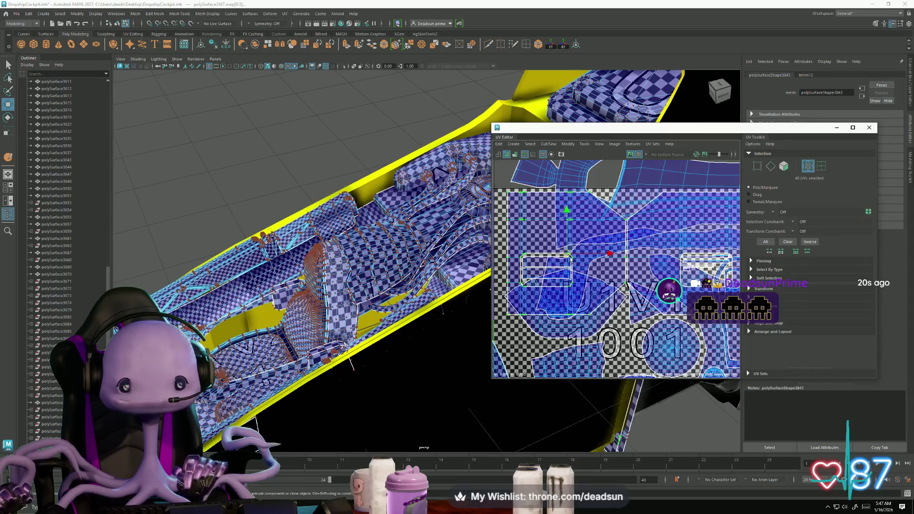
scroll(585, 286, "down", 2)
middle_click_drag(689, 302, 601, 312, "alt")
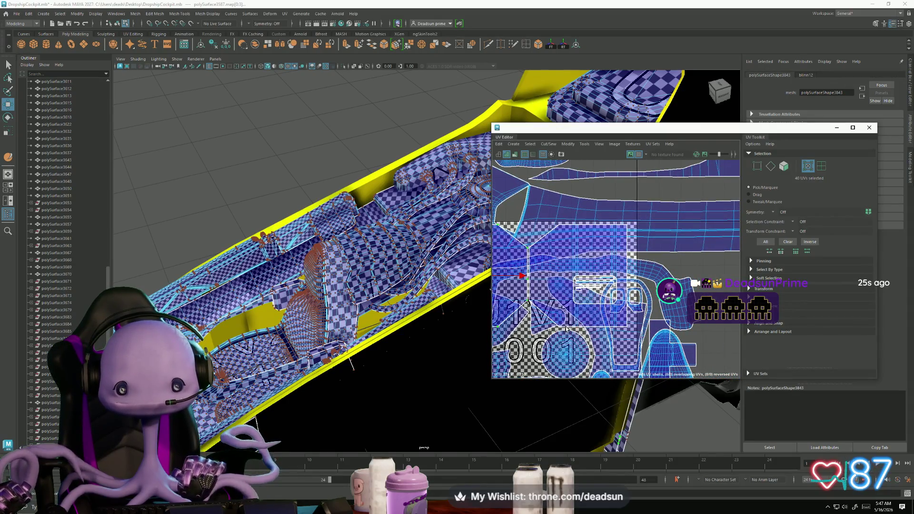
scroll(585, 323, "up", 5)
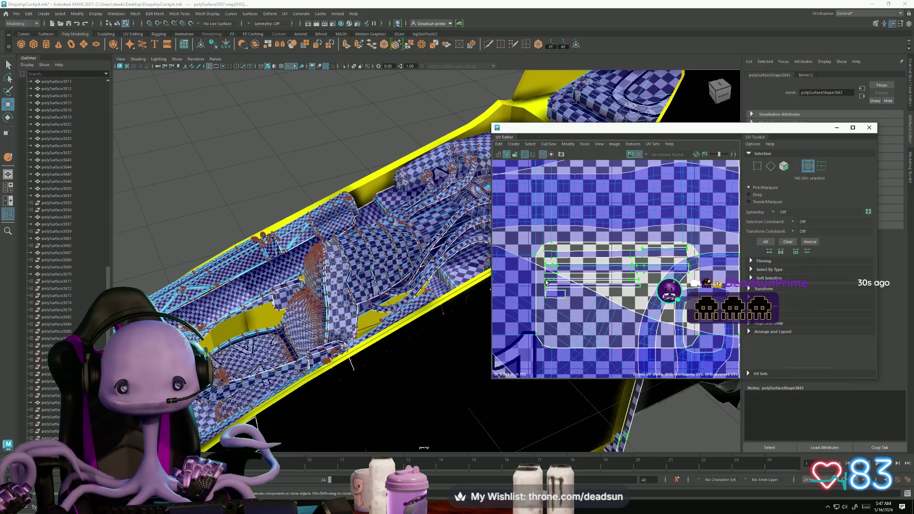
Move the selected small shells out of 1001 into the neighbouring empty UDIM tile.
scroll(668, 314, "down", 5)
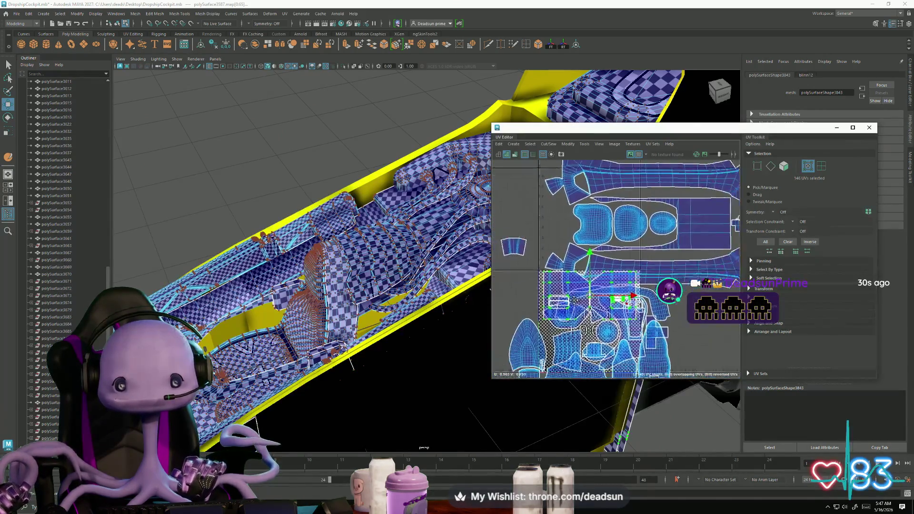
scroll(577, 284, "up", 4)
scroll(578, 283, "up", 3)
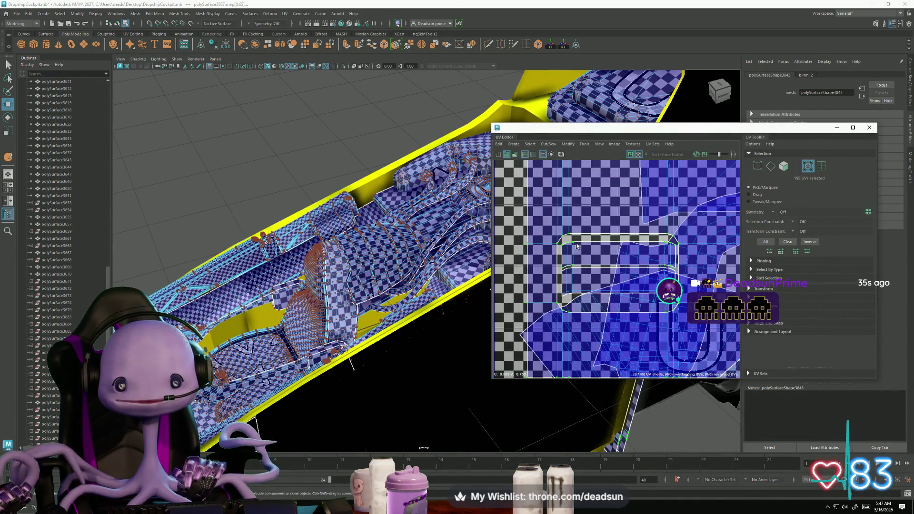
scroll(571, 273, "down", 5)
scroll(547, 267, "up", 3)
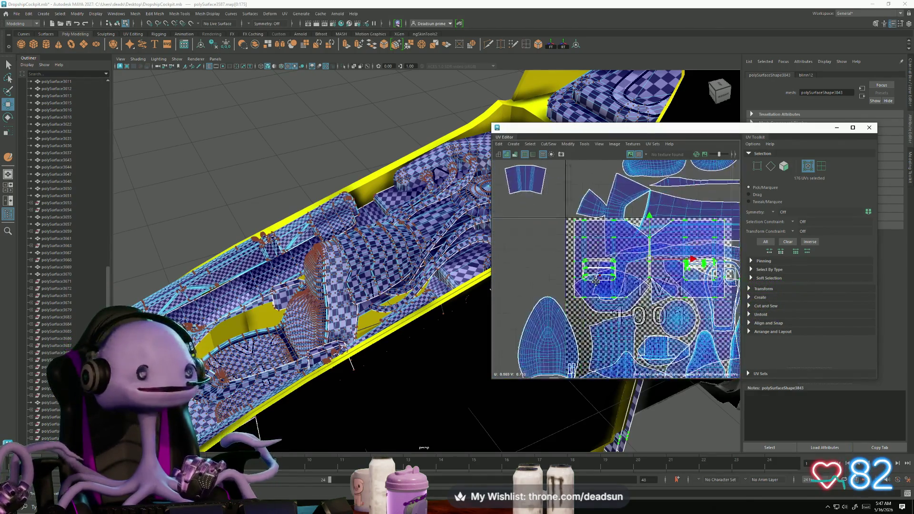
scroll(543, 269, "down", 3)
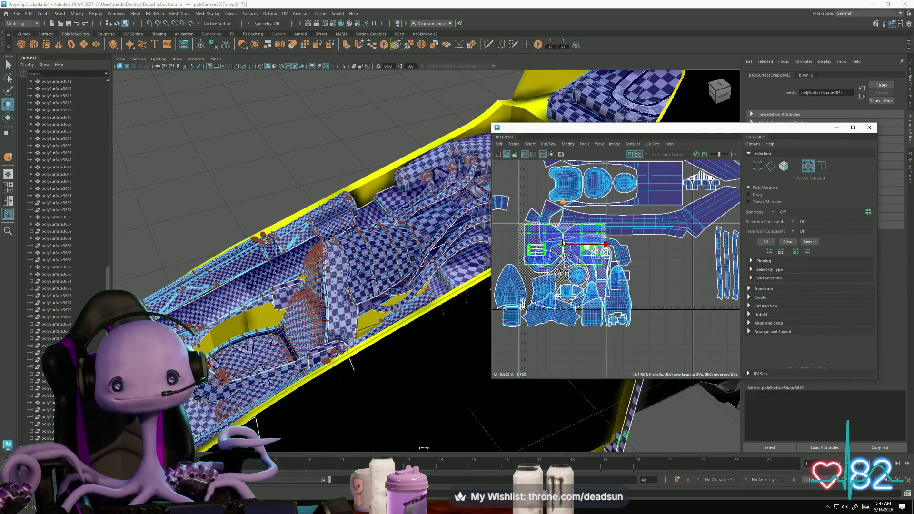
left_click_drag(563, 243, 645, 323)
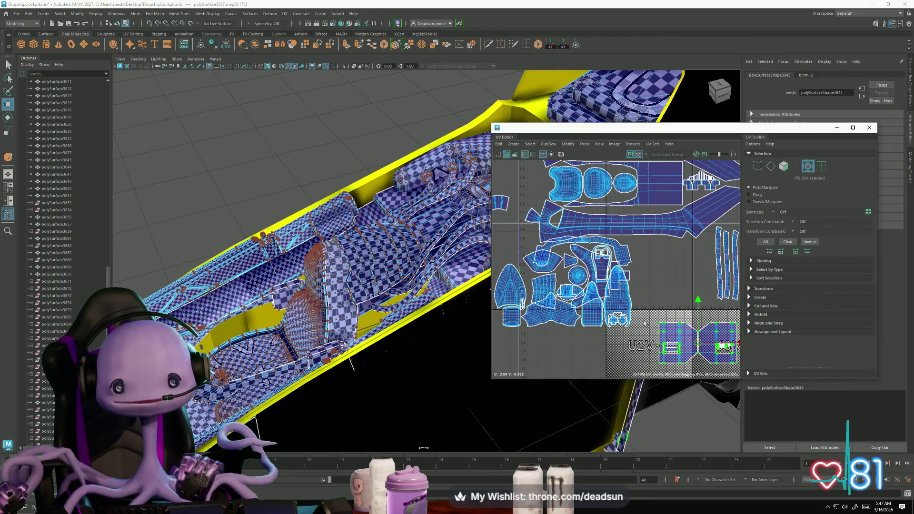
scroll(601, 302, "up", 3)
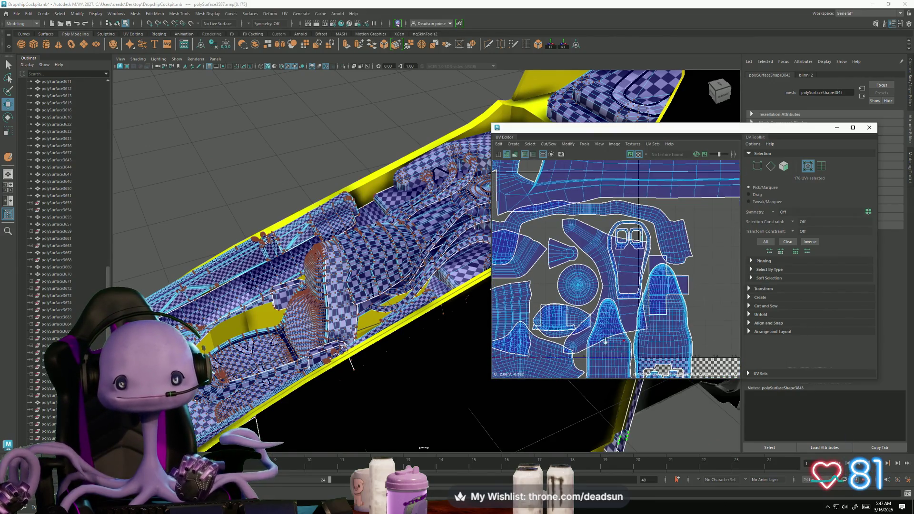
scroll(606, 341, "down", 3)
scroll(547, 311, "up", 3)
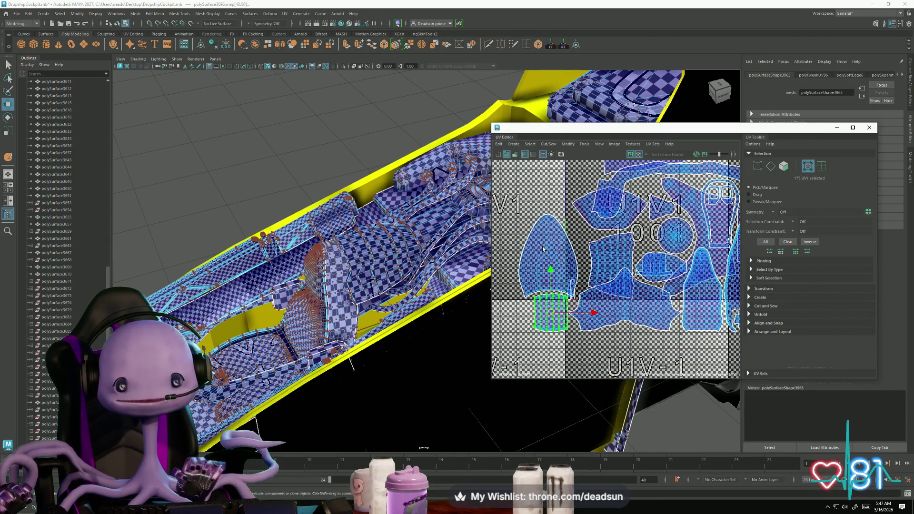
Add another shell and the tall shell in tile 1002 to the green selection.
left_click(601, 310, "shift")
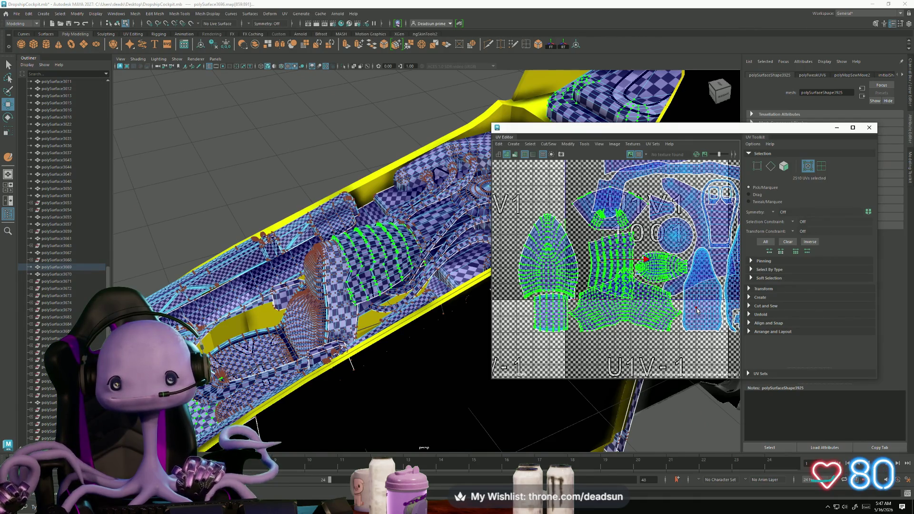
middle_click_drag(698, 311, 632, 315, "alt")
left_click(632, 315, "shift")
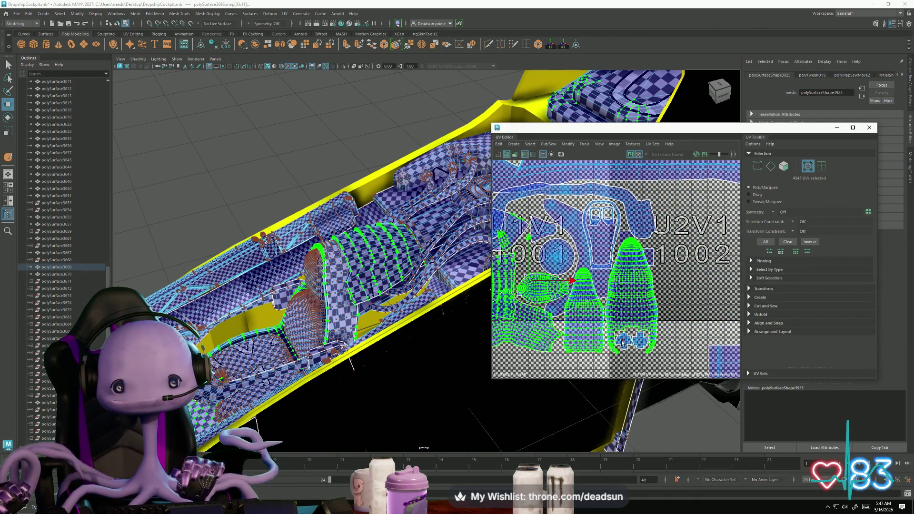
scroll(639, 344, "up", 4)
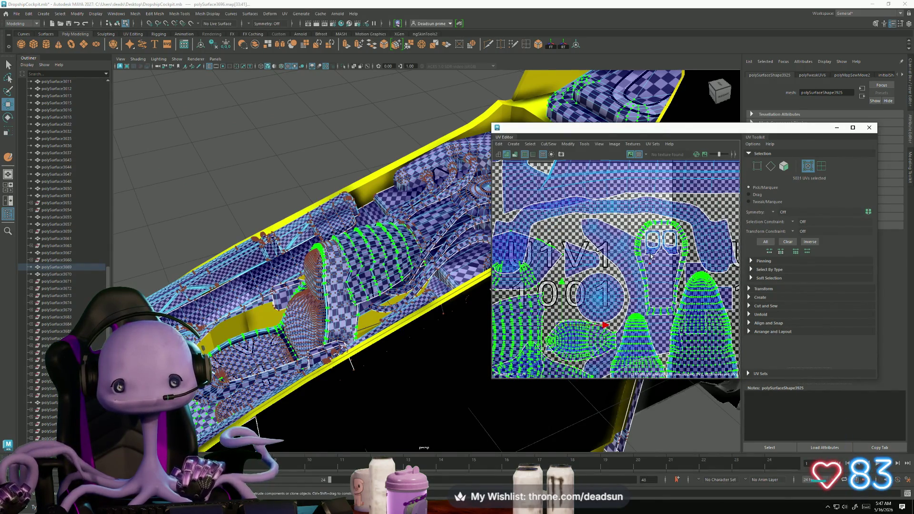
scroll(610, 328, "down", 3)
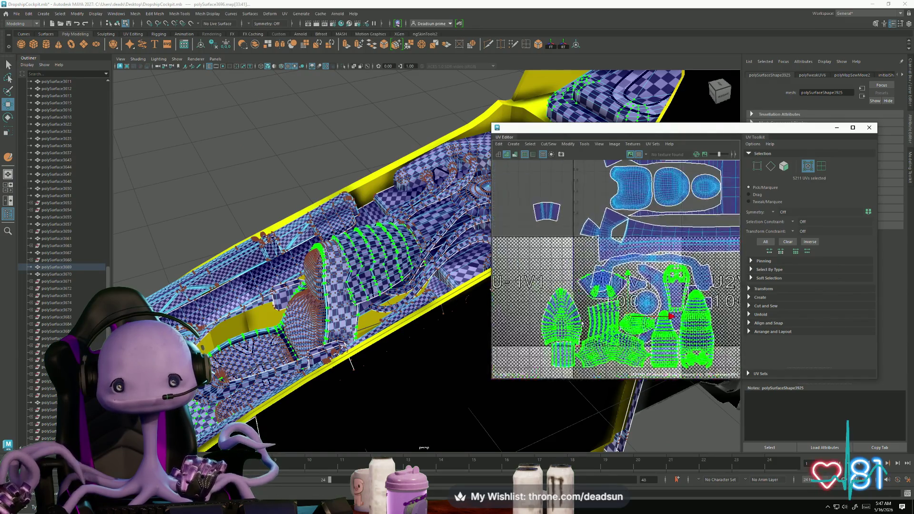
middle_click_drag(611, 328, 590, 282, "alt")
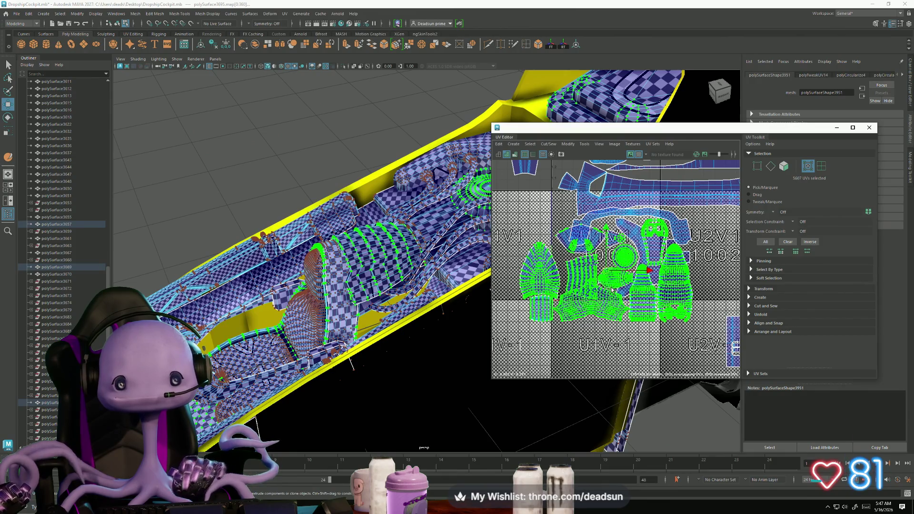
Move the green shells down one UDIM row, undoing the first misplaced attempt.
scroll(591, 296, "down", 3)
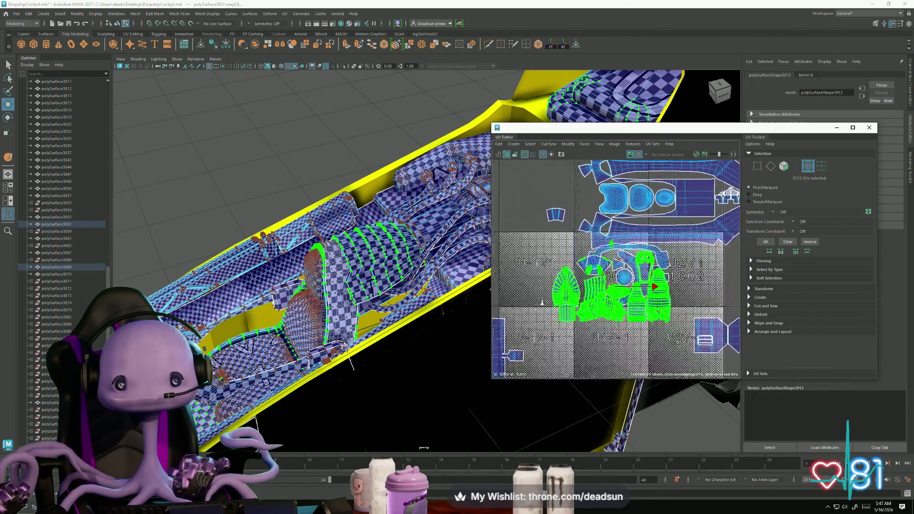
left_click_drag(596, 278, 594, 324)
key("ctrl+z")
scroll(596, 250, "up", 4)
scroll(604, 224, "up", 5)
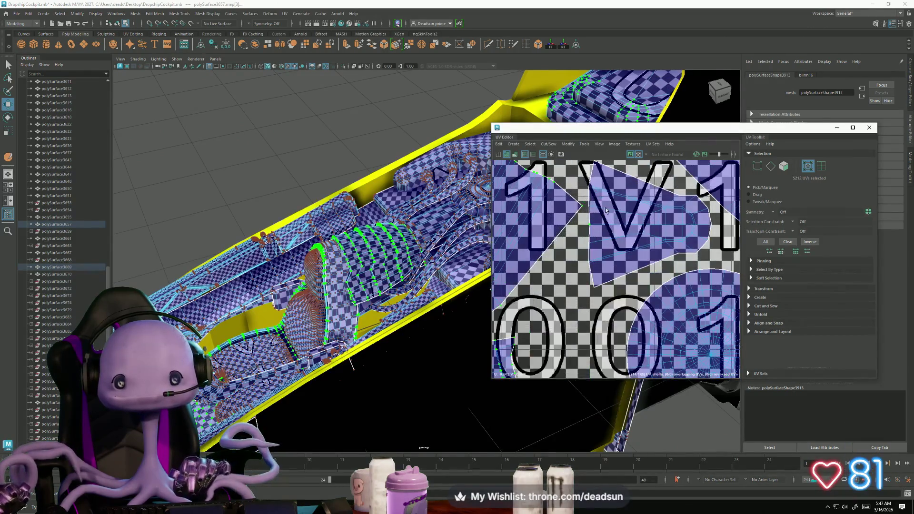
scroll(556, 240, "down", 5)
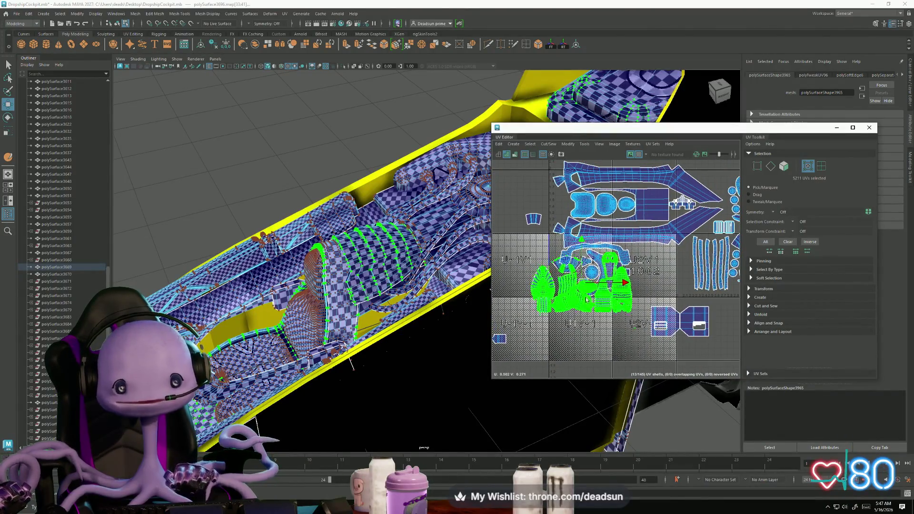
left_click_drag(580, 289, 594, 331)
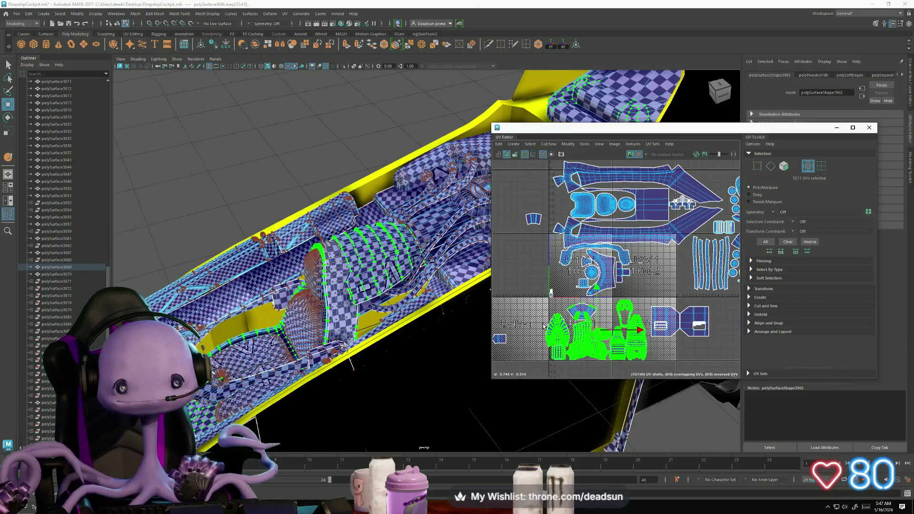
scroll(547, 298, "up", 5)
scroll(592, 275, "down", 5)
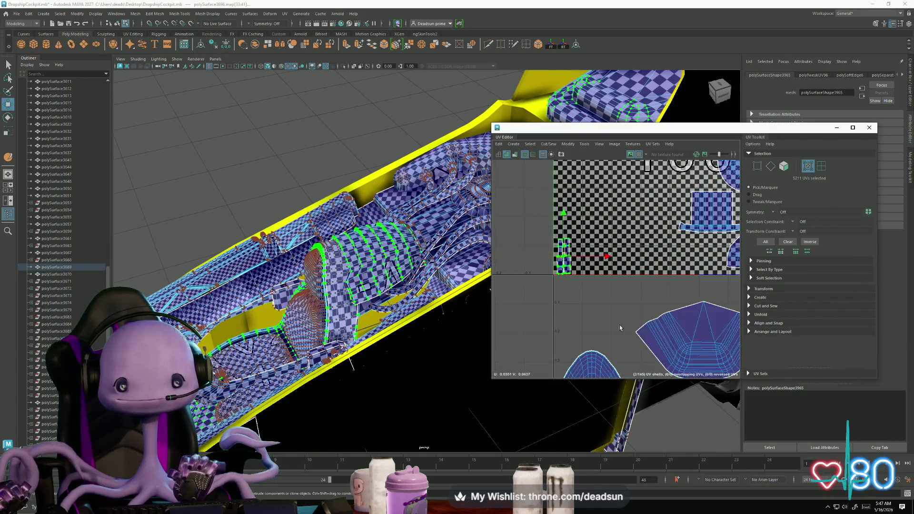
scroll(529, 318, "up", 1)
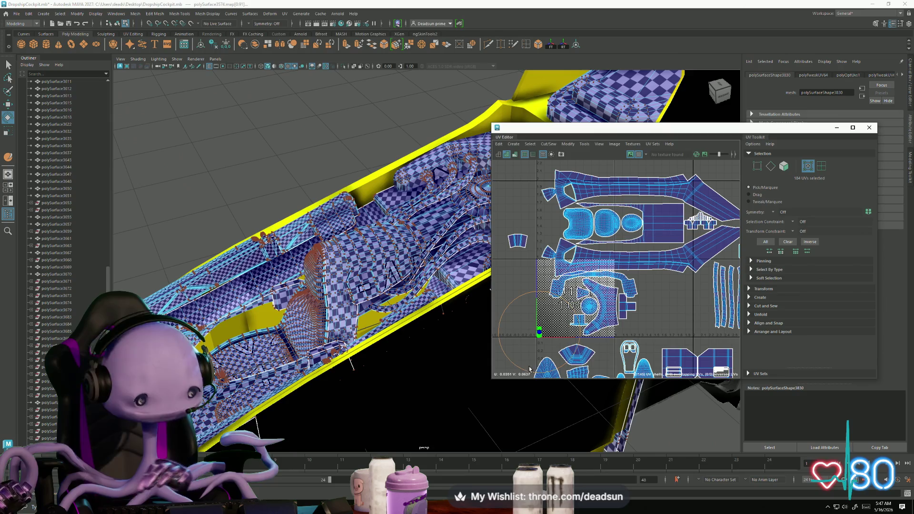
Rotate the first strip shell, move it up into the U2V2 1012 tile, and enlarge it.
left_click_drag(508, 362, 581, 360)
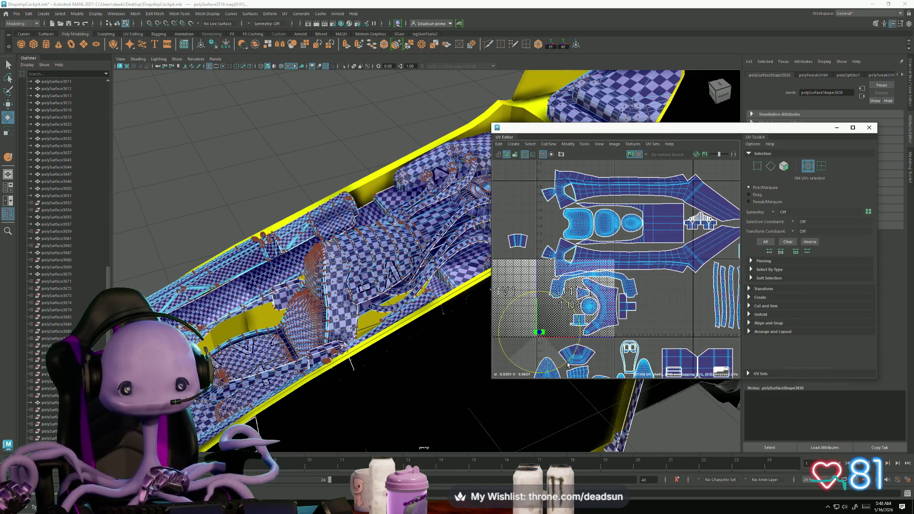
key("w")
mouse_move(540, 332)
left_mouse_down()
mouse_move(605, 202)
mouse_move(697, 206)
mouse_move(652, 202)
left_mouse_up()
scroll(659, 201, "up", 5)
key("r")
key("w")
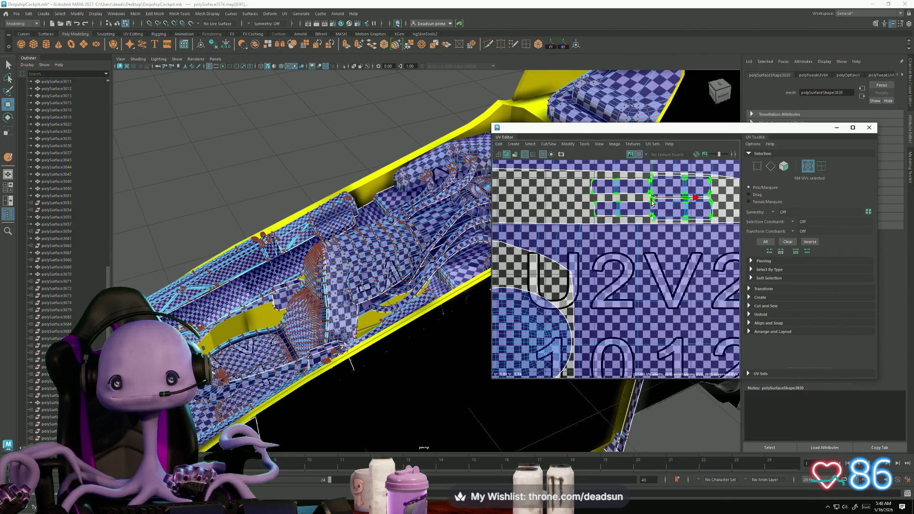
scroll(592, 230, "down", 4)
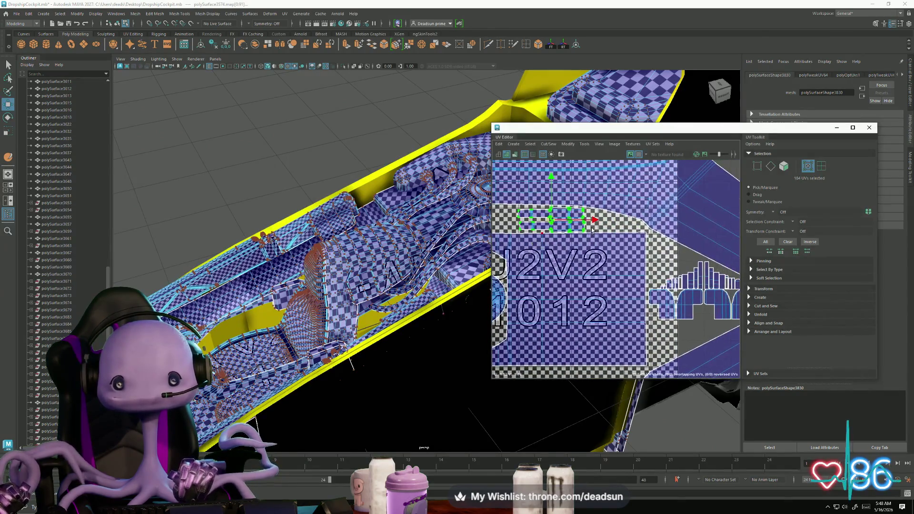
scroll(615, 263, "down", 6)
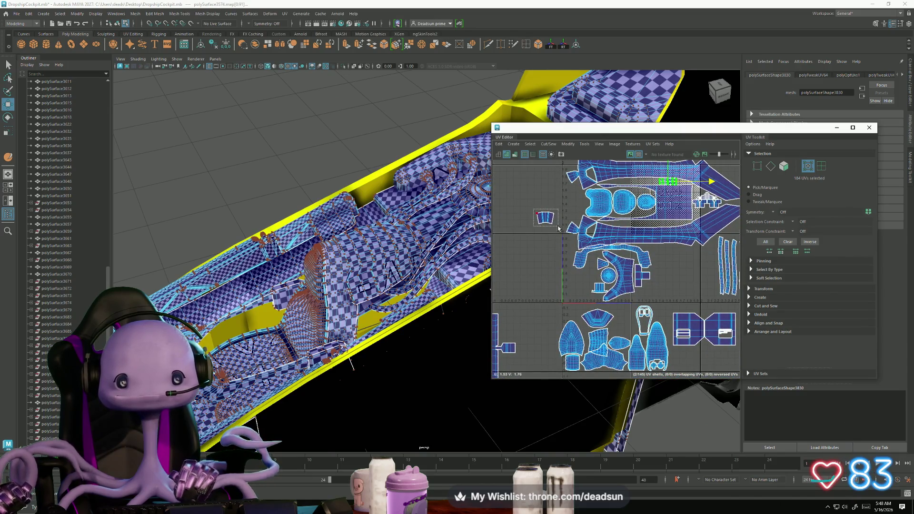
Move the small left shell into the upper-right tile and shrink it to fit the strip.
left_click(545, 218)
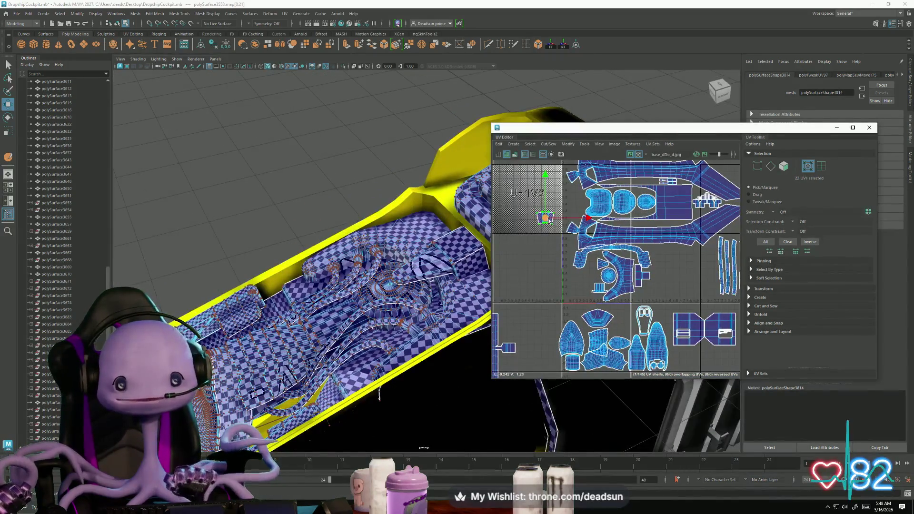
mouse_move(549, 219)
left_mouse_down()
mouse_move(628, 214)
mouse_move(680, 226)
left_mouse_up()
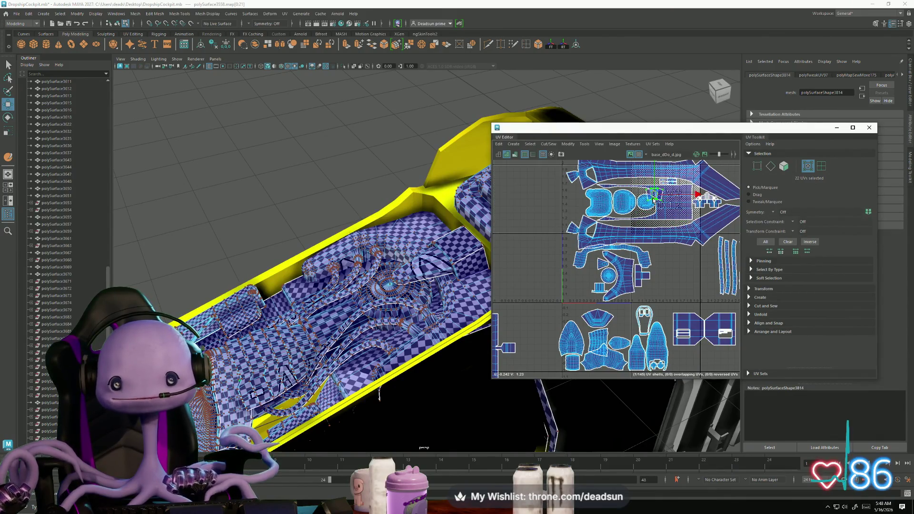
scroll(693, 208, "up", 5)
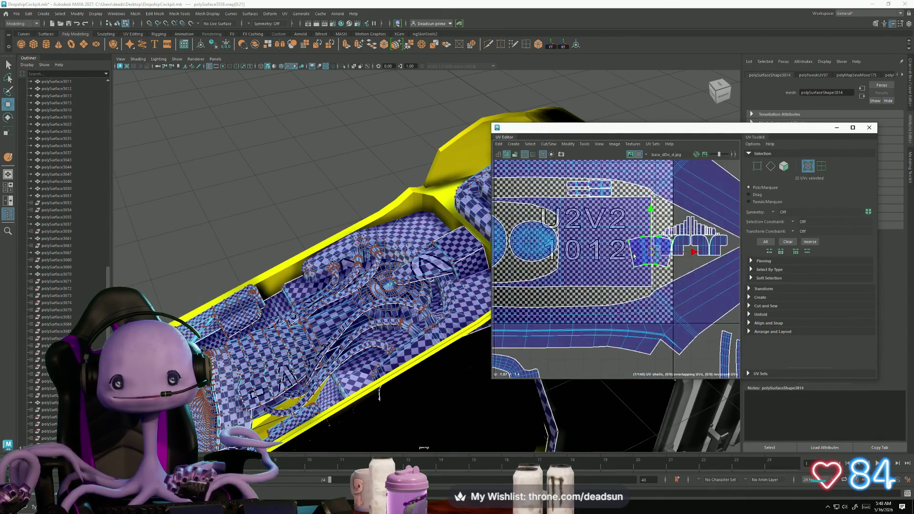
left_click_drag(651, 253, 543, 186)
key("w")
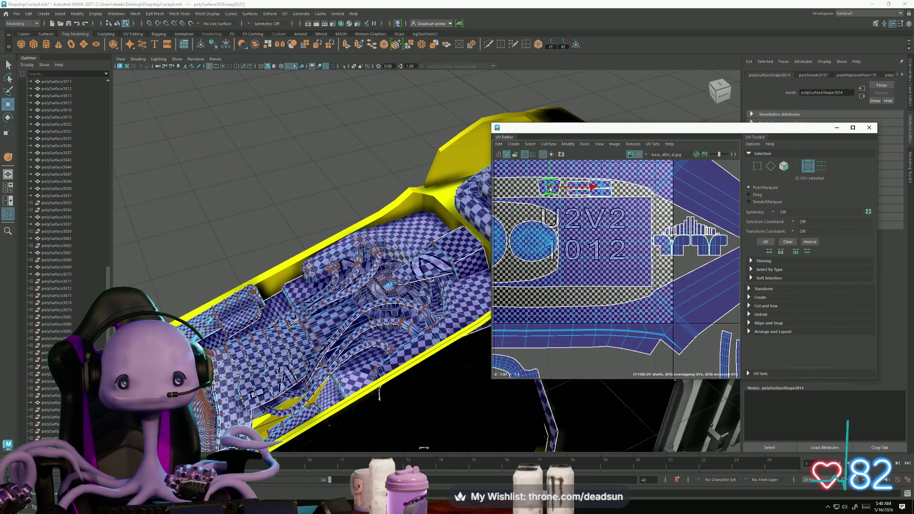
scroll(552, 188, "up", 5)
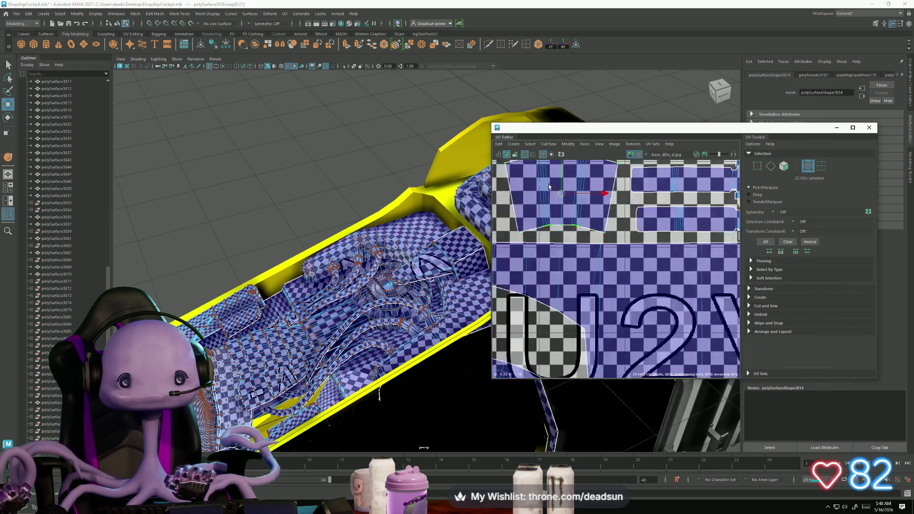
Stretch the small shell horizontally until it fills the spare band.
key("r")
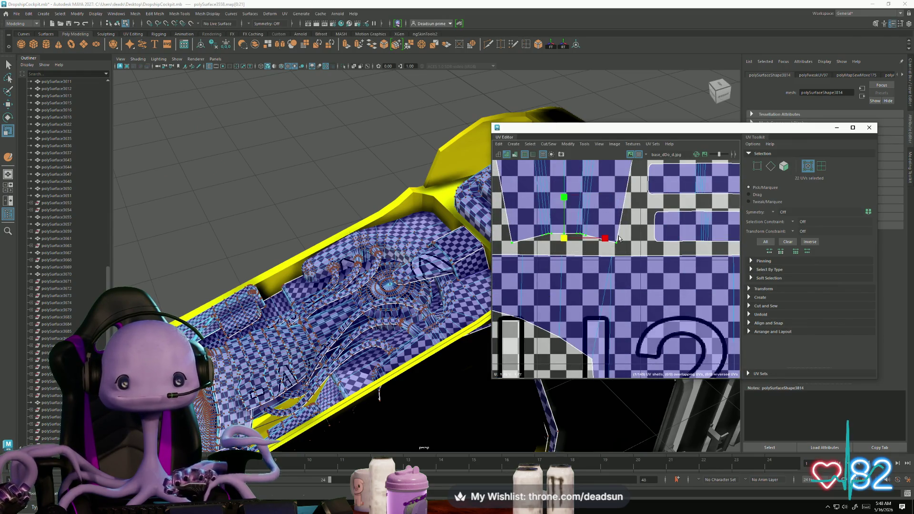
left_click_drag(606, 240, 619, 243)
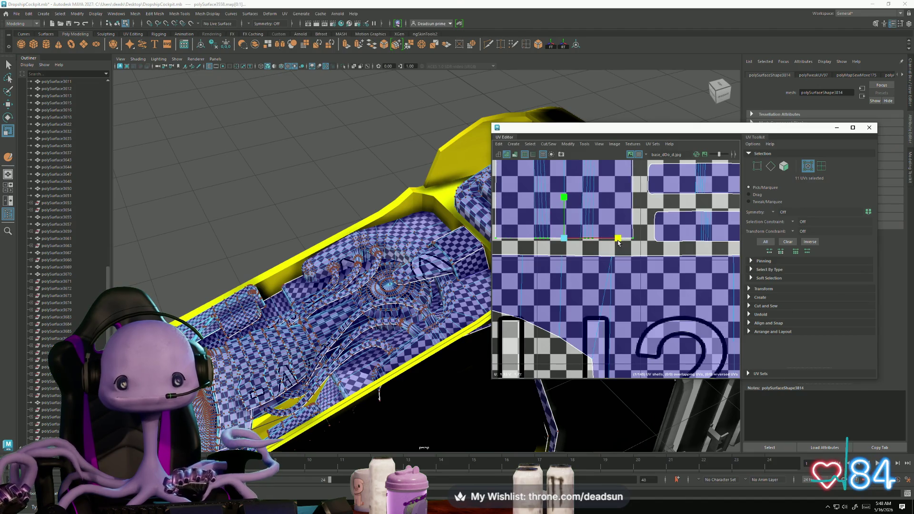
scroll(668, 289, "down", 3)
scroll(563, 324, "up", 3)
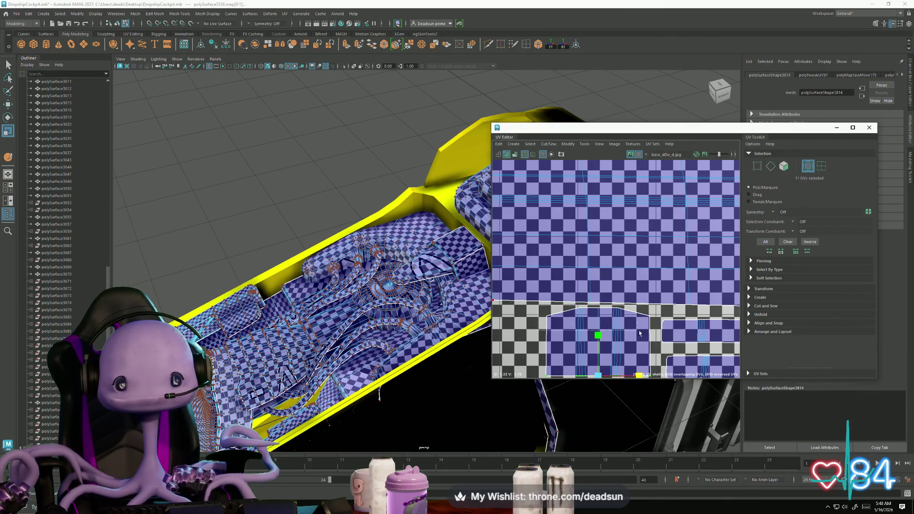
scroll(602, 309, "down", 3)
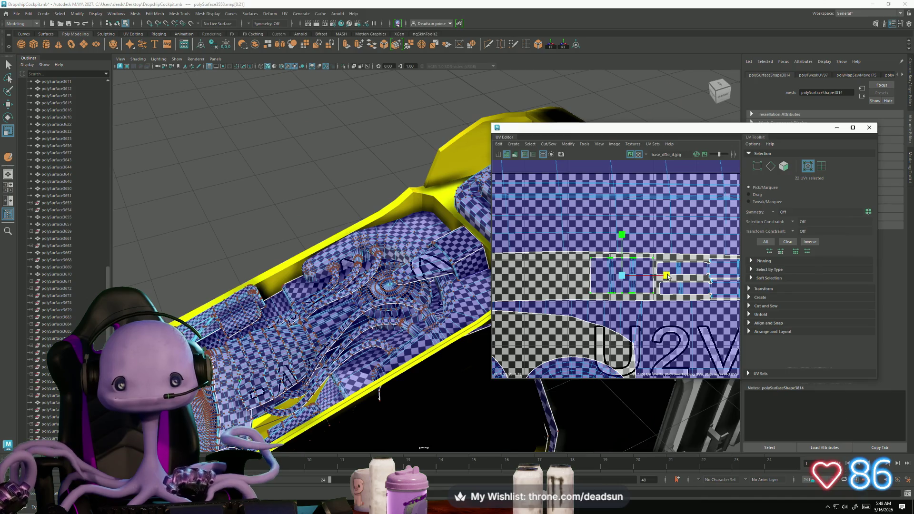
mouse_move(668, 276)
left_mouse_down()
mouse_move(682, 277)
mouse_move(652, 278)
mouse_move(661, 277)
left_mouse_up()
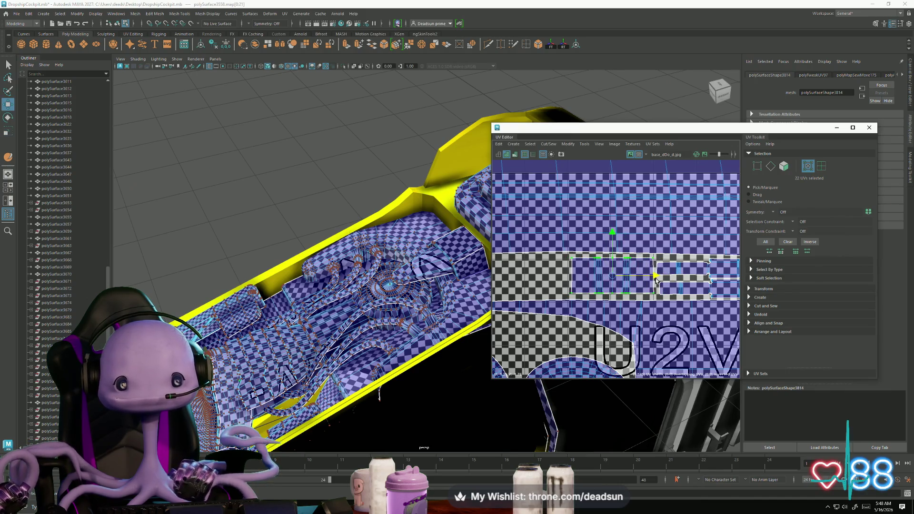
scroll(683, 328, "down", 3)
scroll(683, 328, "down", 8)
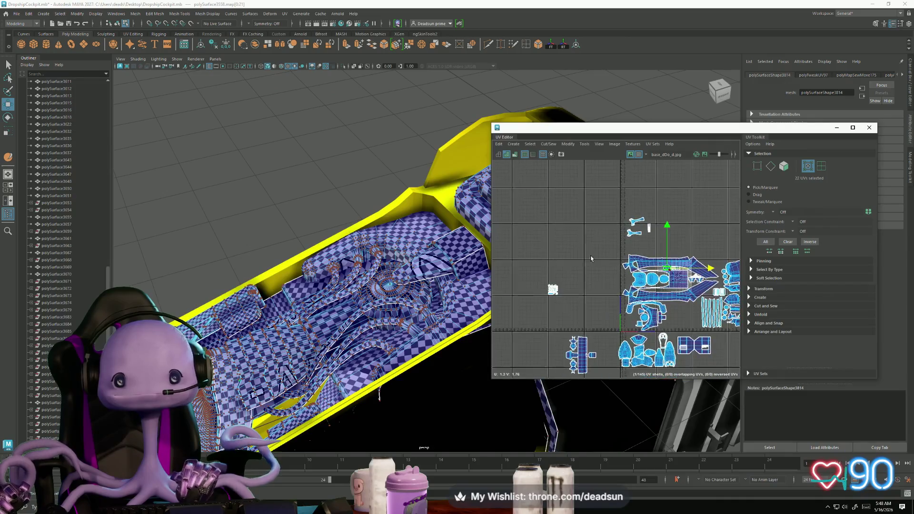
scroll(566, 277, "up", 4)
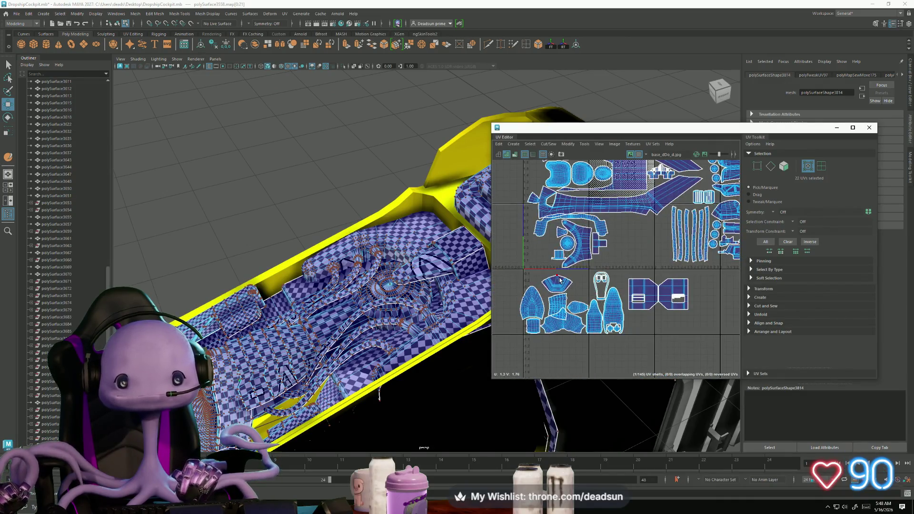
Marquee-select the lower-left UV shells and switch to the Scale tool.
mouse_move(548, 297)
middle_mouse_down("alt")
mouse_move(559, 249)
mouse_move(677, 282)
middle_mouse_up("alt")
middle_click_drag(531, 242, 533, 243, "alt")
left_click_drag(639, 357, 639, 357)
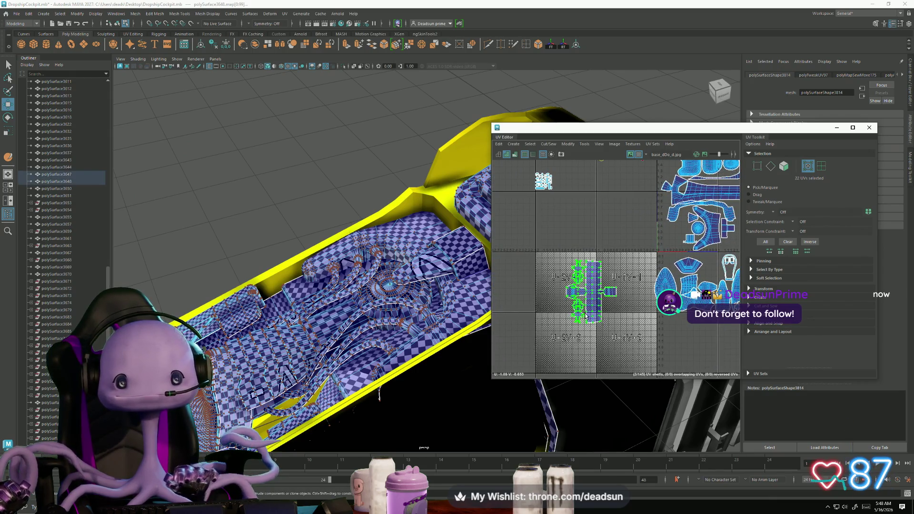
mouse_move(408, 319)
left_mouse_down("alt")
mouse_move(300, 328)
mouse_move(583, 274)
mouse_move(565, 307)
left_mouse_up("alt")
key("r")
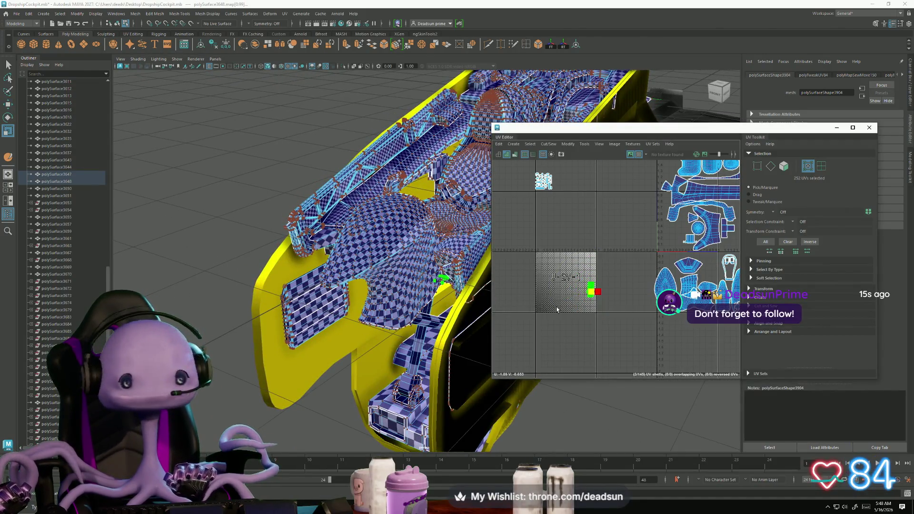
mouse_move(589, 289)
left_mouse_down()
mouse_move(593, 200)
mouse_move(590, 210)
mouse_move(676, 224)
left_mouse_up()
scroll(676, 223, "up", 5)
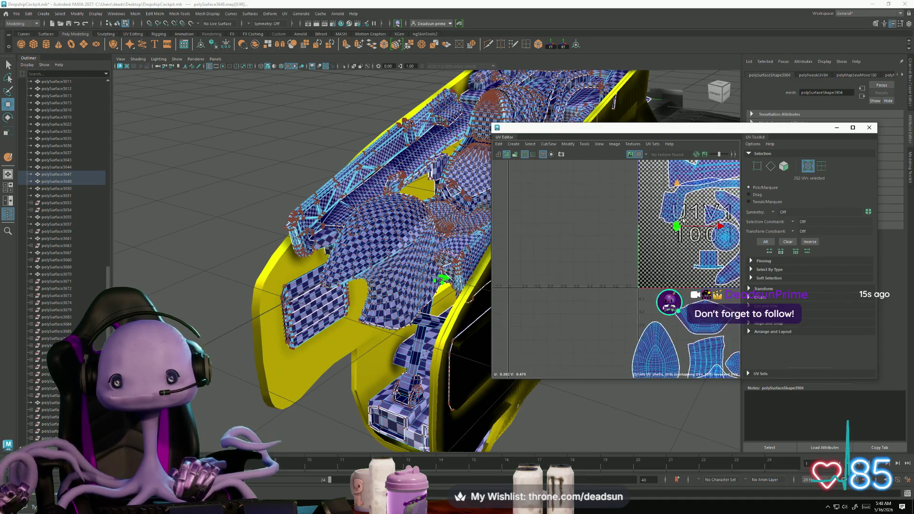
scroll(560, 303, "down", 2)
middle_click_drag(559, 303, 562, 333, "alt")
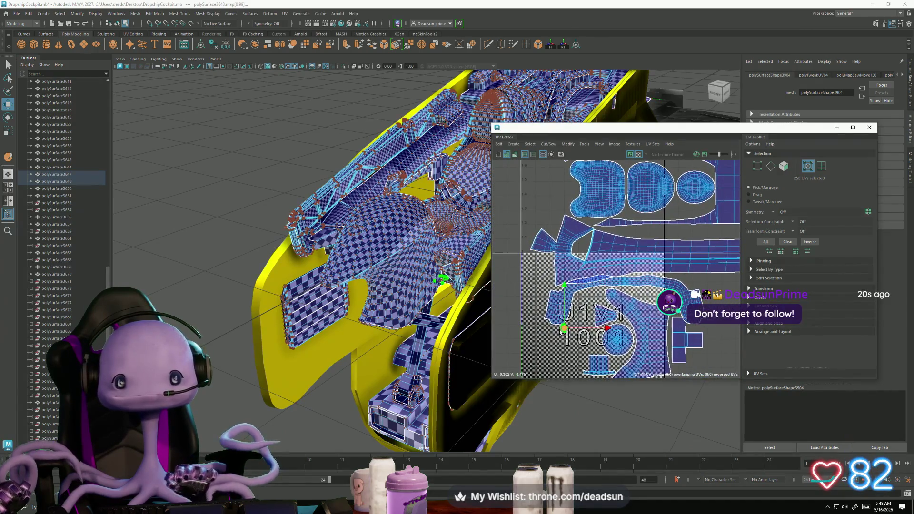
left_click_drag(563, 328, 684, 176)
middle_click_drag(684, 176, 589, 303, "alt")
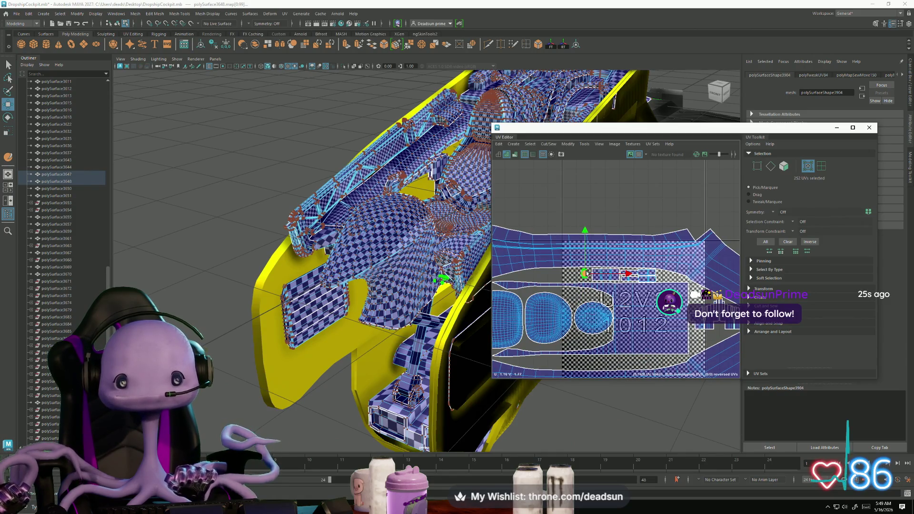
scroll(587, 274, "up", 5)
key("r")
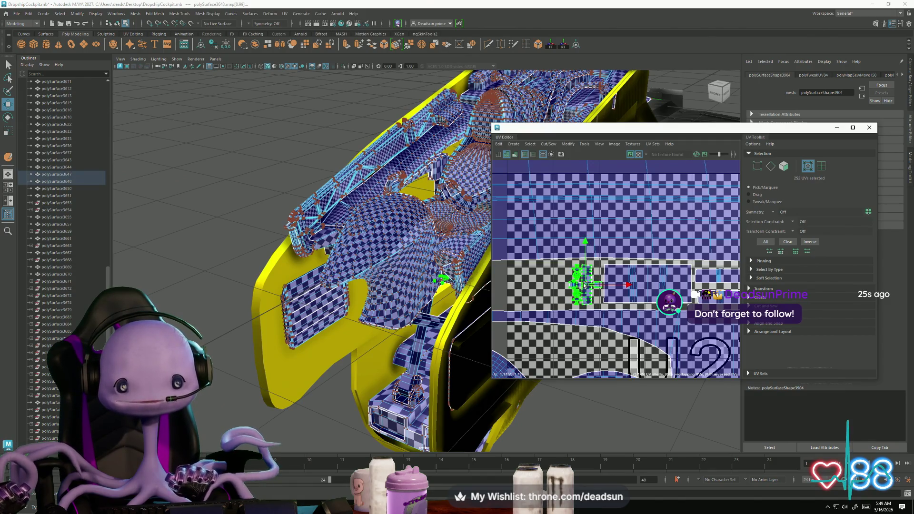
scroll(613, 305, "down", 8)
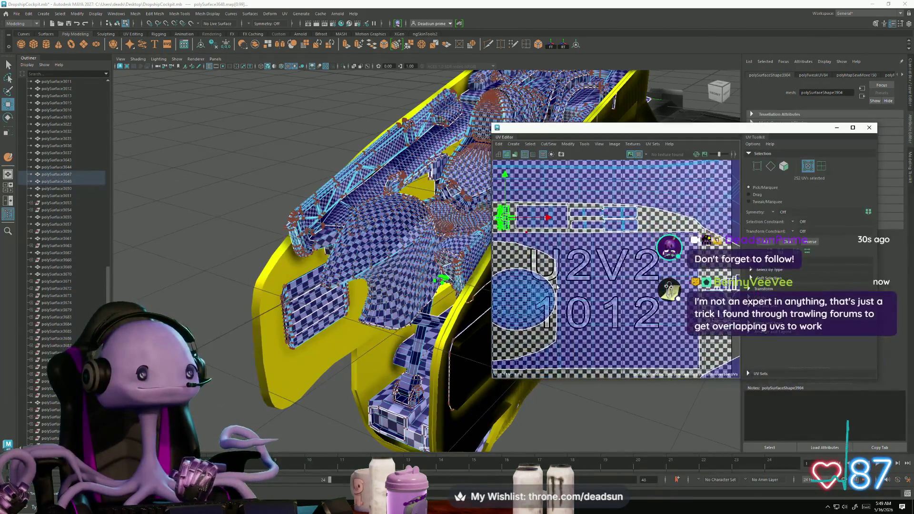
middle_click_drag(573, 329, 568, 250, "alt")
scroll(569, 250, "down", 4)
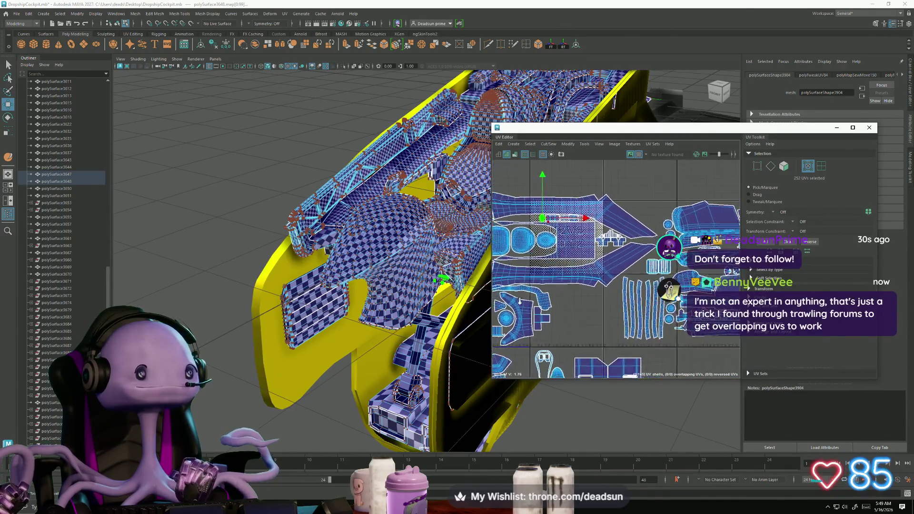
scroll(580, 289, "down", 4)
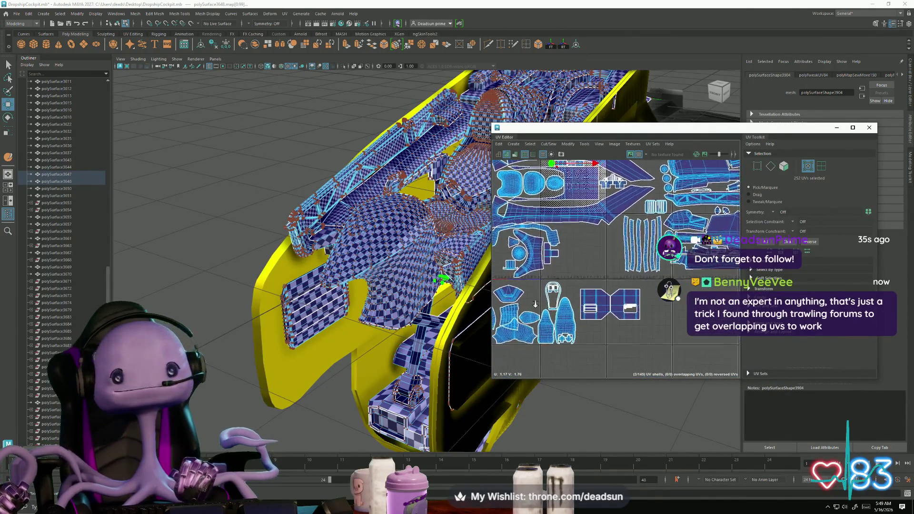
scroll(590, 297, "up", 2)
left_click(596, 302)
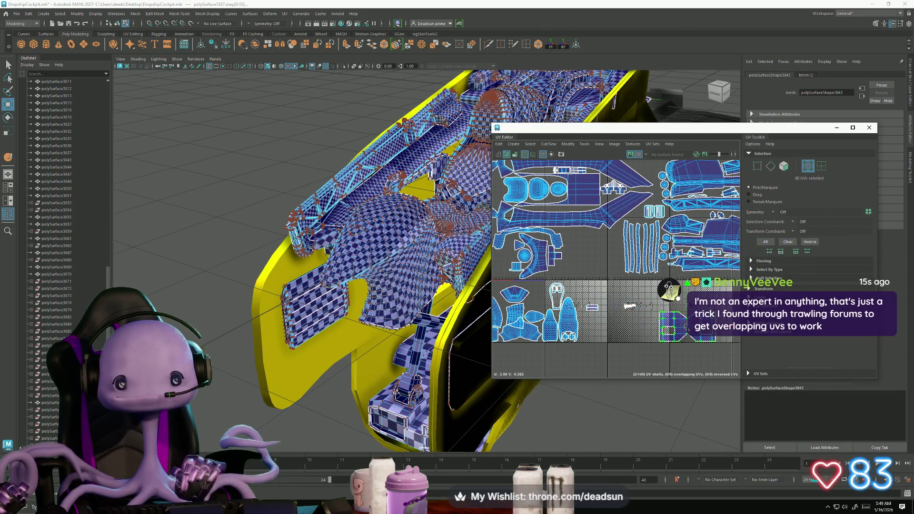
Shift the selected UV shells further to the right.
scroll(613, 307, "down", 4)
mouse_move(609, 303)
left_mouse_down()
mouse_move(665, 303)
mouse_move(554, 298)
left_mouse_up()
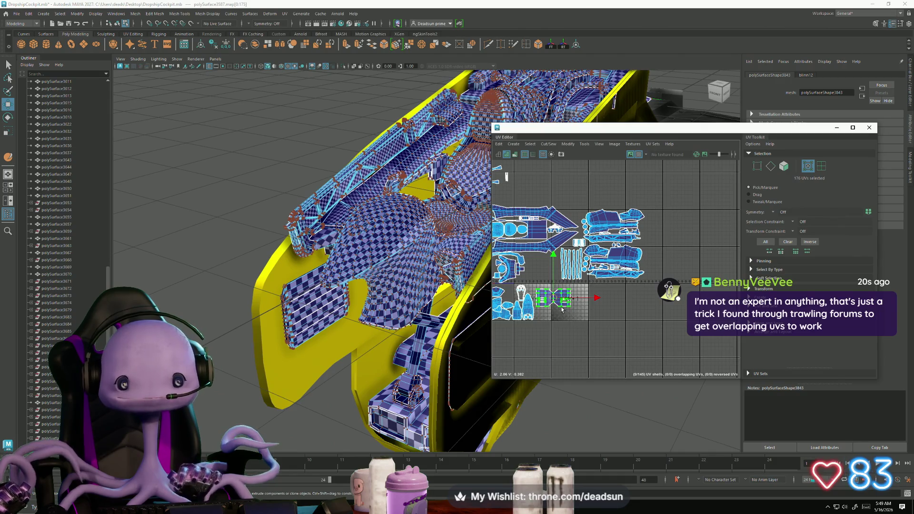
left_click_drag(553, 299, 696, 299)
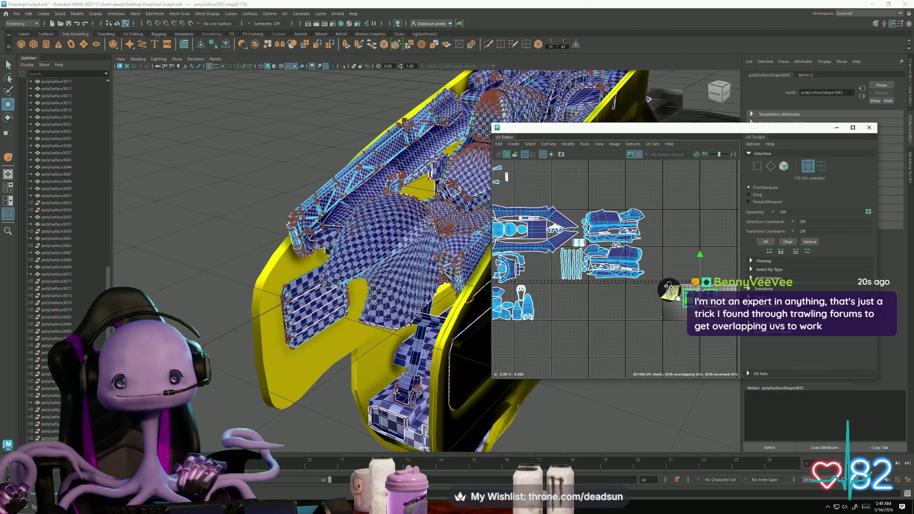
scroll(606, 295, "down", 3)
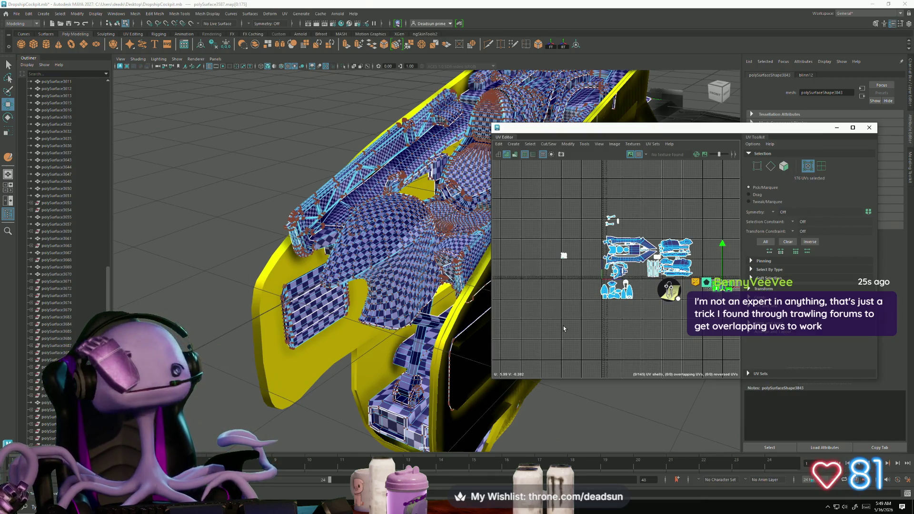
scroll(552, 255, "up", 3)
Select the seat shell, move it beside the layout, and enlarge it to fill that tile.
left_click_drag(579, 242, 642, 301)
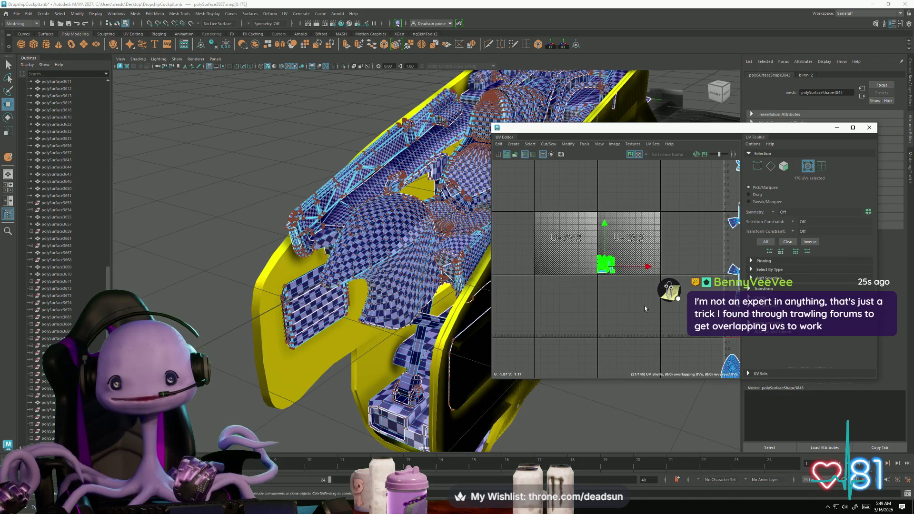
mouse_move(645, 289)
middle_mouse_down("alt")
mouse_move(678, 315)
mouse_move(540, 301)
middle_mouse_up("alt")
scroll(678, 315, "down", 2)
left_click_drag(534, 291, 628, 300)
scroll(627, 300, "up", 2)
scroll(628, 300, "up", 2)
scroll(625, 304, "up", 2)
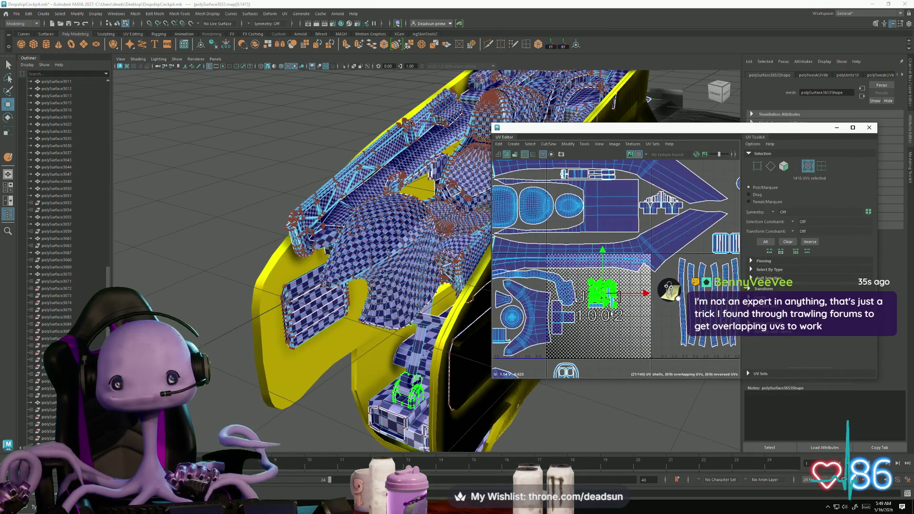
left_click_drag(601, 294, 614, 296)
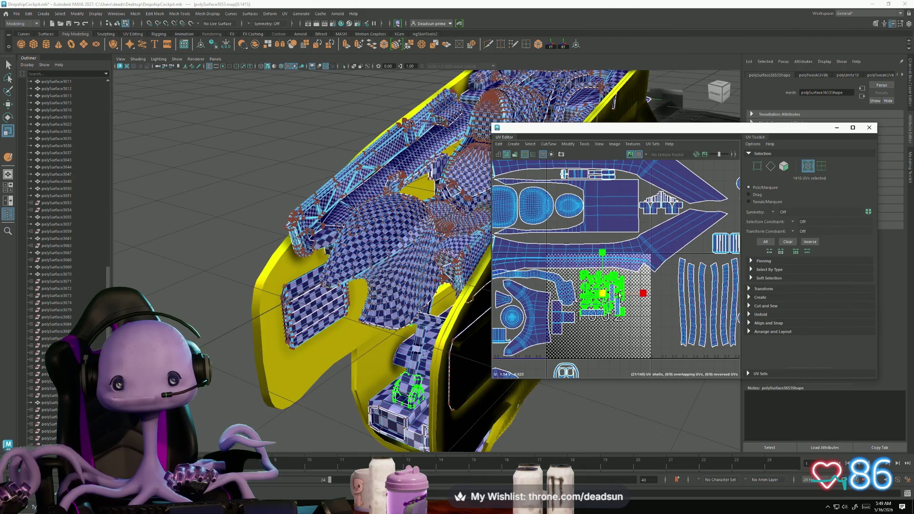
key("w")
Nudge a small UV shell slightly downward.
scroll(614, 317, "up", 4)
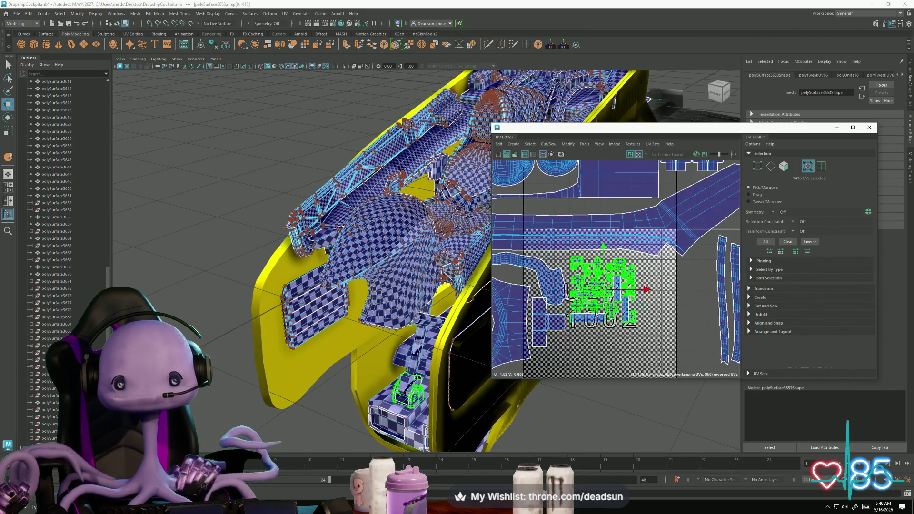
left_click(556, 312)
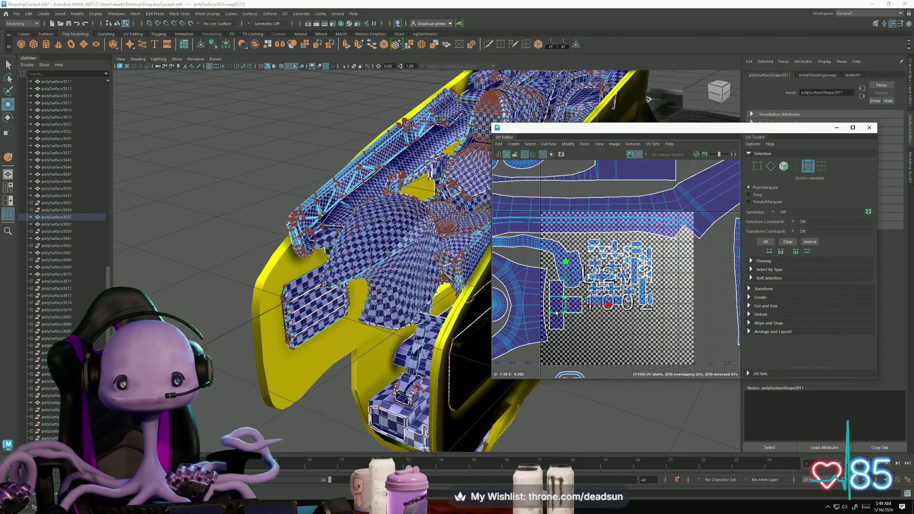
left_click_drag(566, 307, 567, 317)
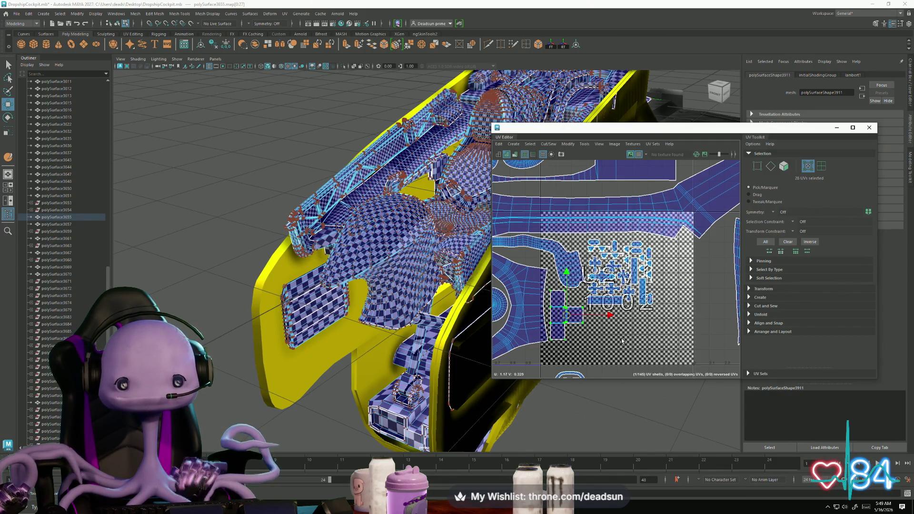
scroll(622, 340, "down", 8)
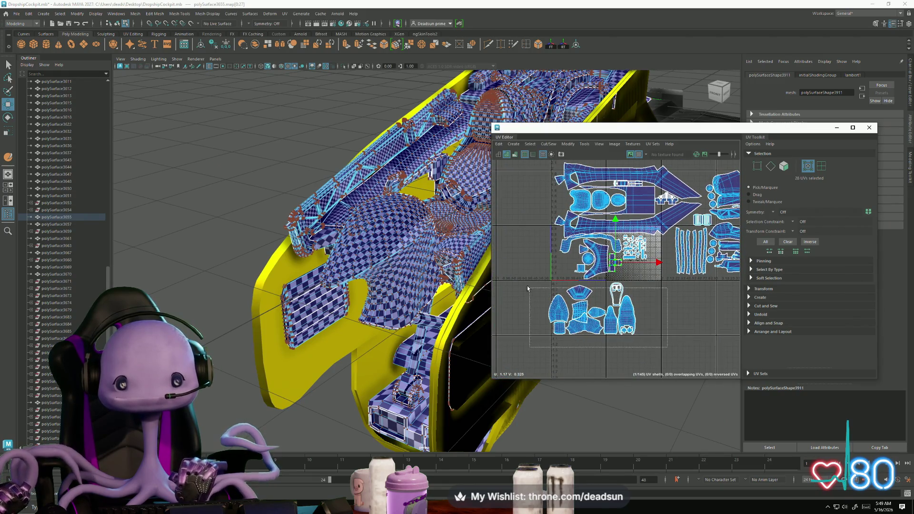
Move the lower group of UV shells up and right into spare upper UDIM tiles.
left_click_drag(525, 287, 640, 339)
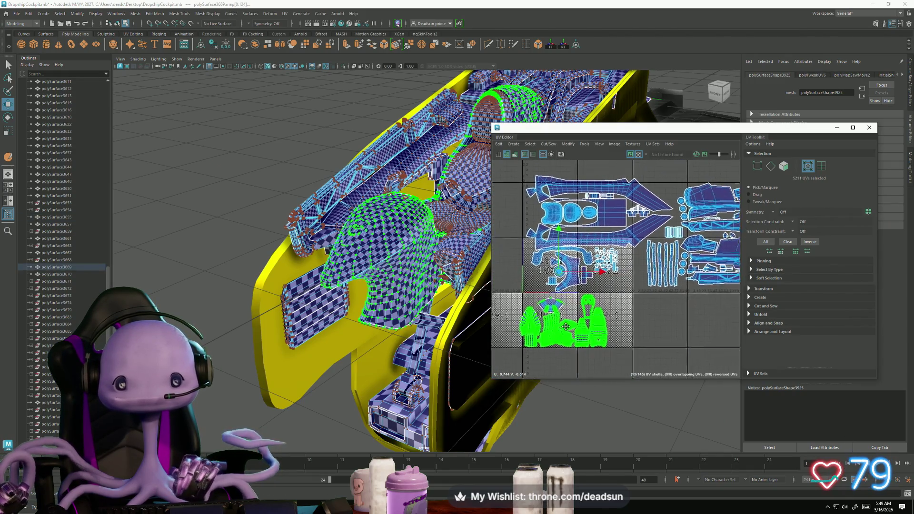
mouse_move(595, 301)
middle_mouse_down("alt")
mouse_move(591, 316)
mouse_move(566, 327)
middle_mouse_up("alt")
mouse_move(562, 335)
left_mouse_down()
mouse_move(614, 331)
mouse_move(571, 172)
mouse_move(559, 164)
left_mouse_up()
middle_click_drag(558, 164, 567, 286, "alt")
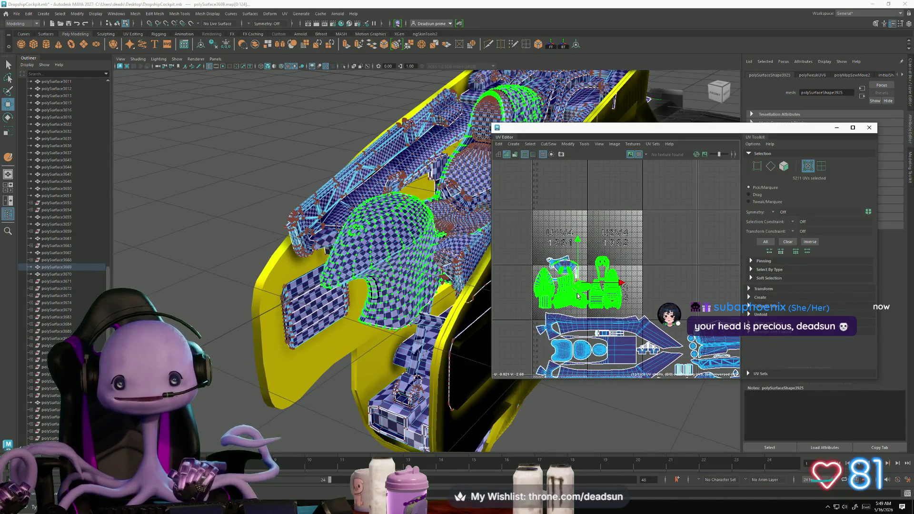
left_click_drag(578, 286, 676, 278)
mouse_move(676, 279)
middle_mouse_down("alt")
mouse_move(565, 260)
mouse_move(558, 246)
middle_mouse_up("alt")
mouse_move(558, 247)
left_mouse_down()
mouse_move(590, 243)
mouse_move(614, 260)
left_mouse_up()
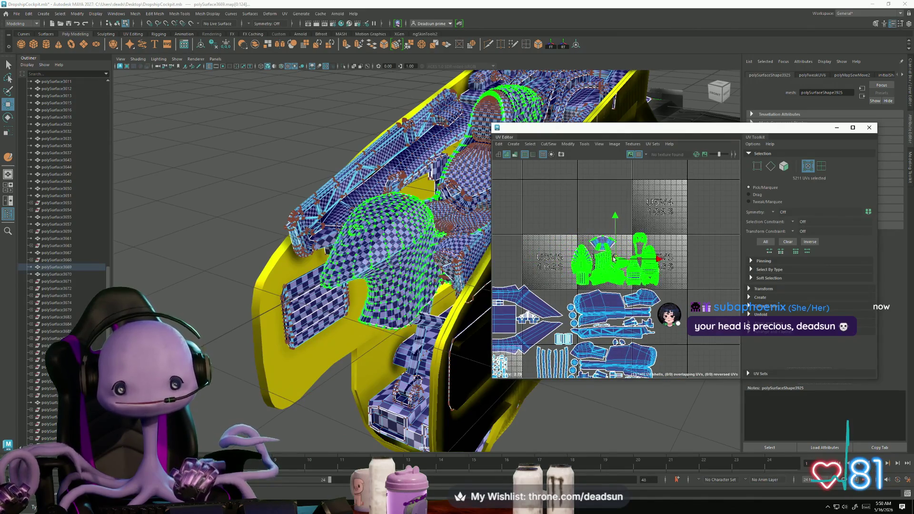
Put the pivot on the large shell and rotate the selected UV shells.
scroll(614, 259, "down", 3)
mouse_move(614, 259)
middle_mouse_down("alt")
mouse_move(596, 289)
mouse_move(623, 328)
middle_mouse_up("alt")
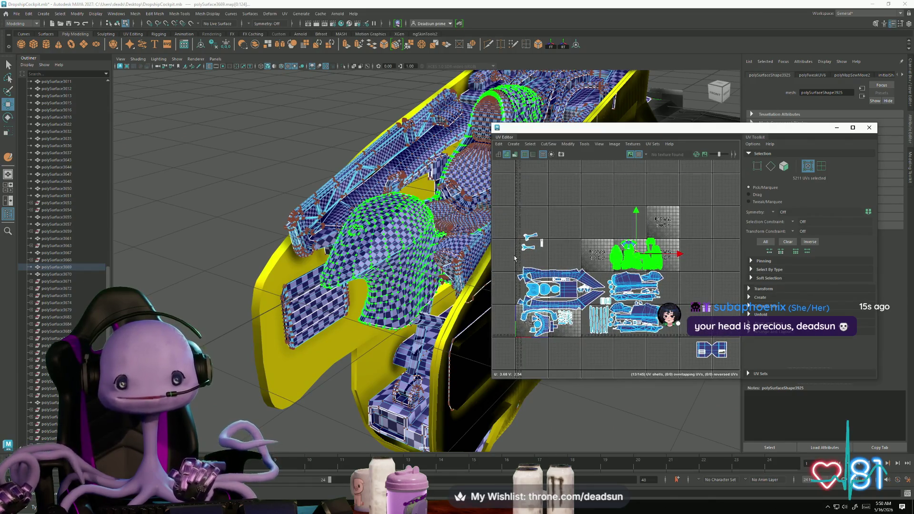
scroll(515, 258, "up", 6)
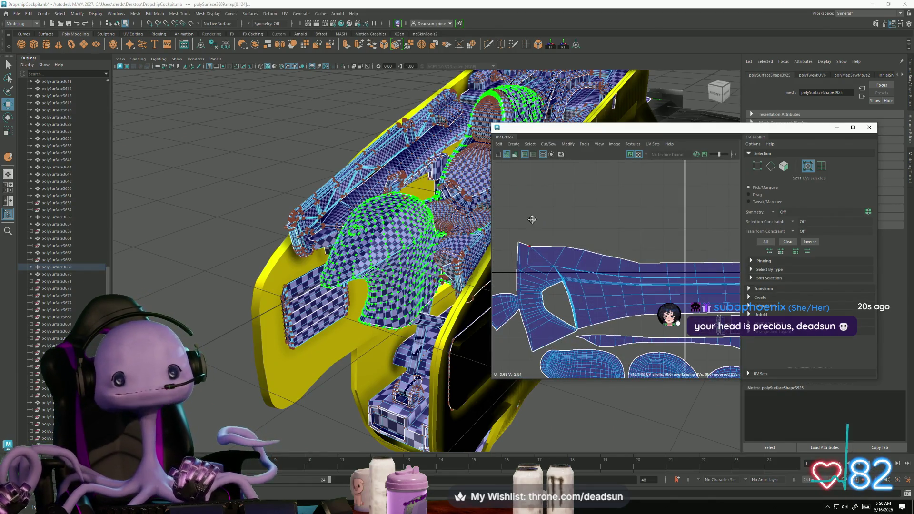
scroll(532, 219, "down", 5)
middle_click_drag(630, 281, 619, 314, "alt")
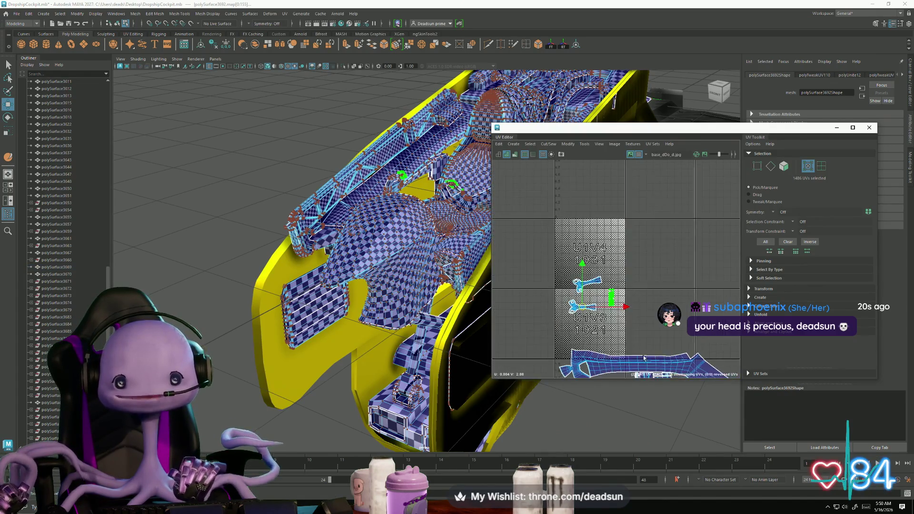
middle_click_drag(580, 243, 587, 283, "alt")
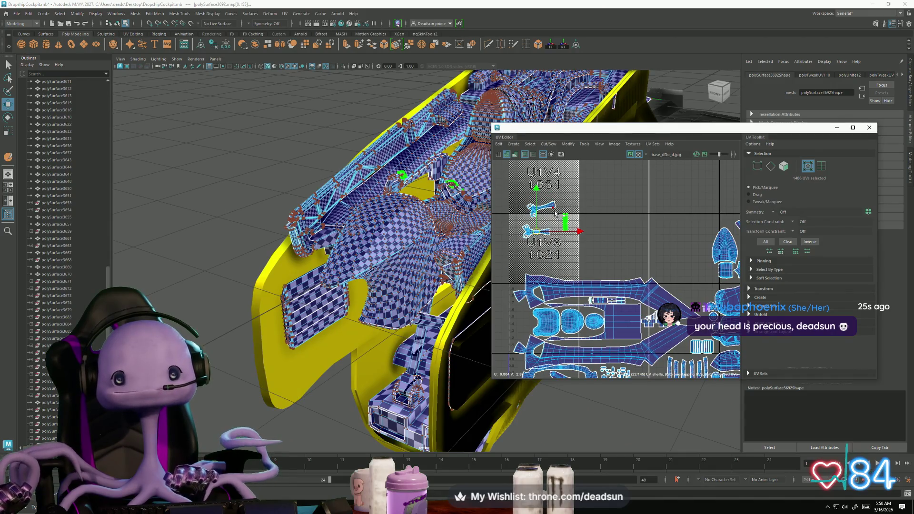
left_click_drag(566, 222, 575, 317)
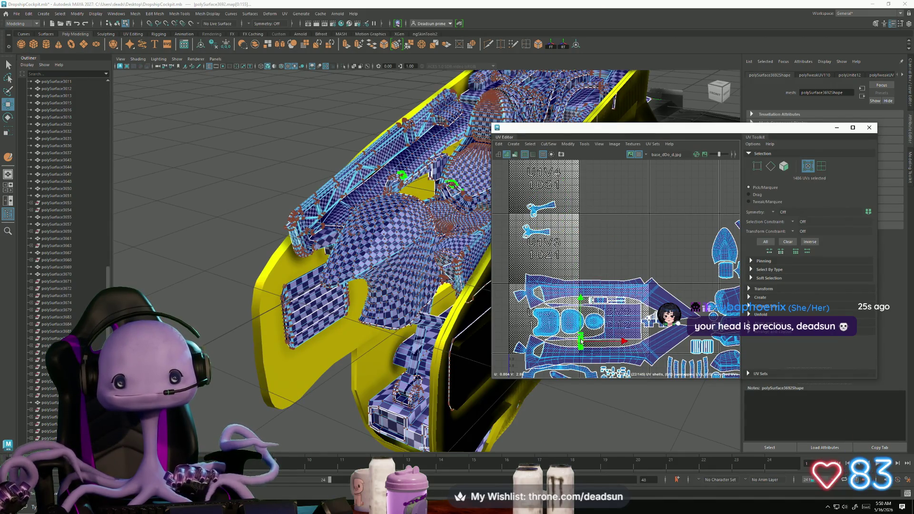
key("e")
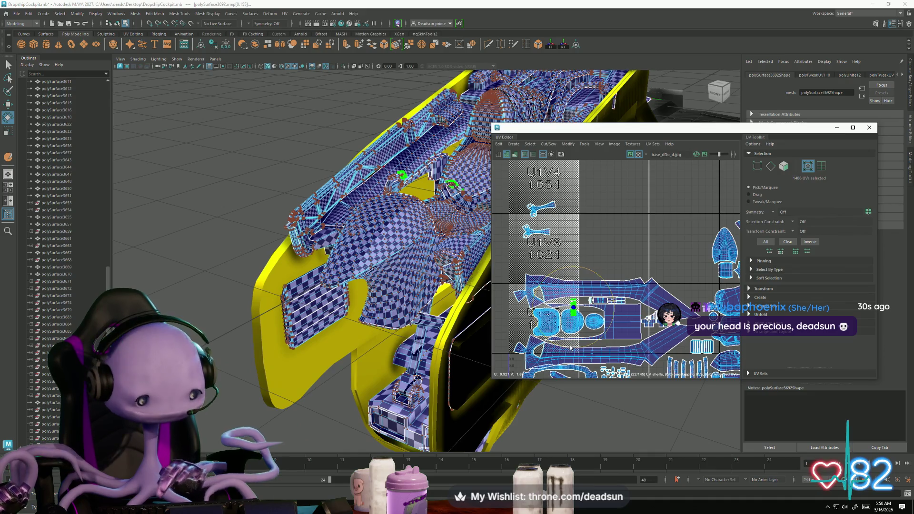
left_click_drag(564, 348, 612, 335)
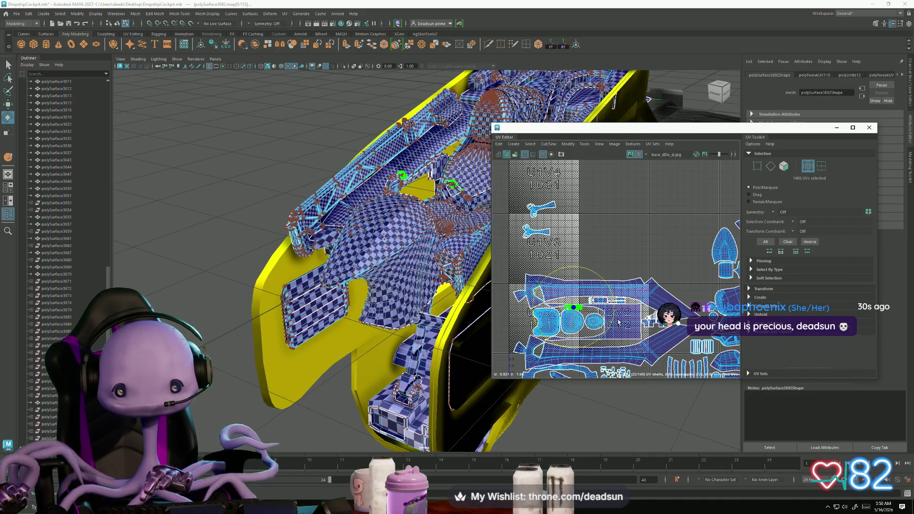
Scale the thin strip shells wider, then turn the model to a front view.
scroll(562, 330, "up", 3)
key("w")
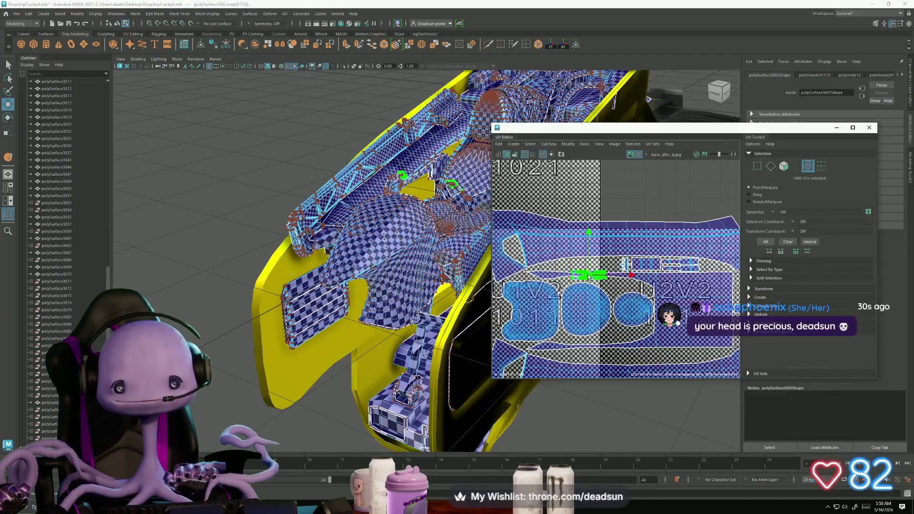
scroll(606, 263, "up", 3)
key("r")
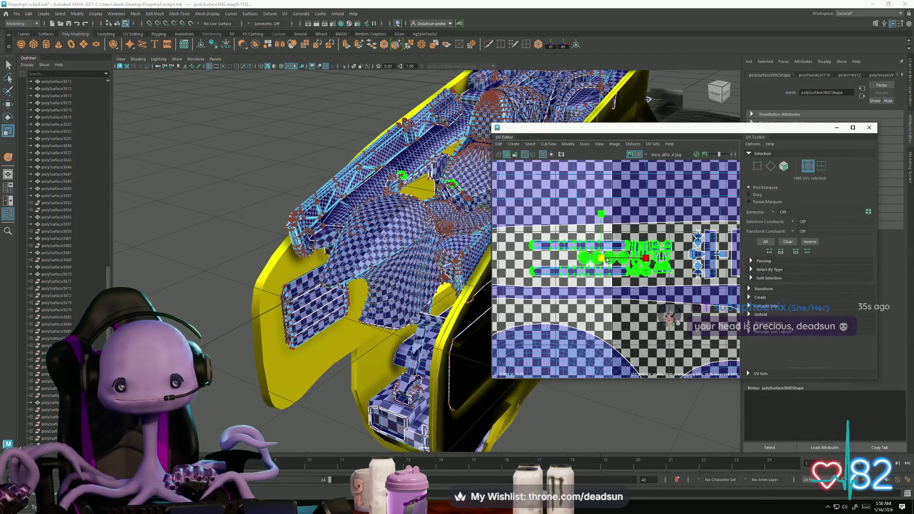
mouse_move(606, 260)
left_mouse_down()
mouse_move(623, 258)
mouse_move(594, 261)
left_mouse_up()
scroll(572, 299, "down", 1)
scroll(571, 299, "down", 6)
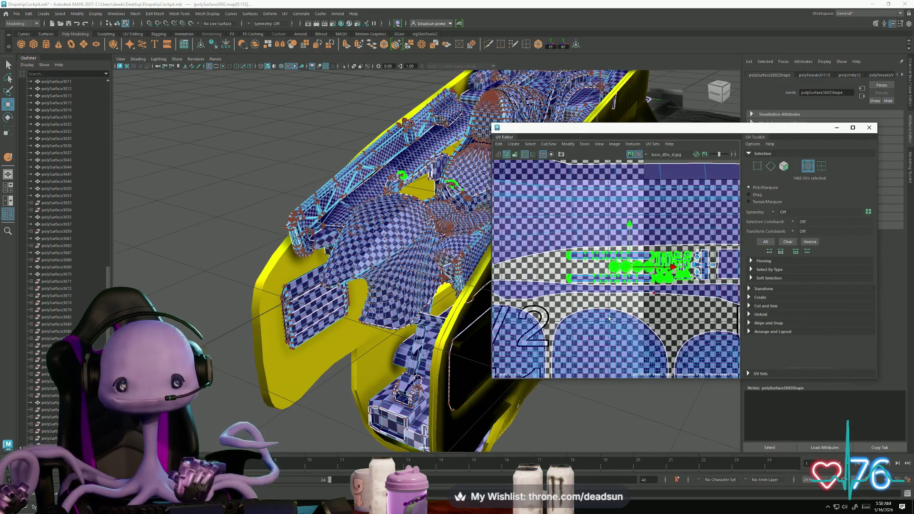
scroll(564, 312, "down", 2)
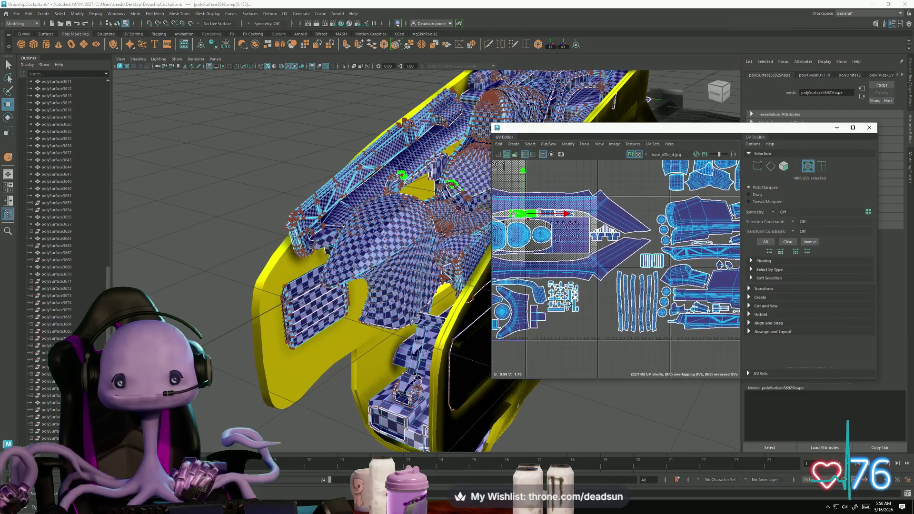
scroll(546, 270, "down", 6)
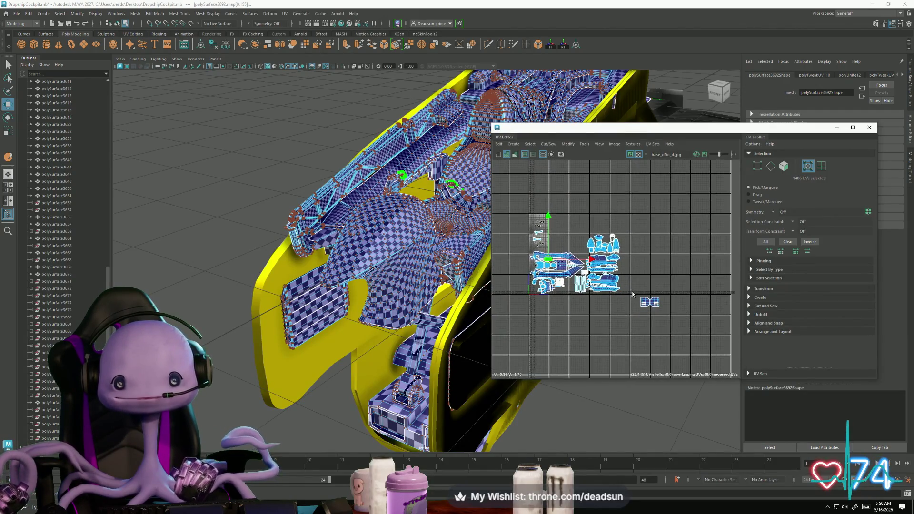
left_click_drag(362, 272, 362, 292, "alt")
Select all faces of the cockpit's back-wall panel.
right_click_drag(408, 257, 408, 281)
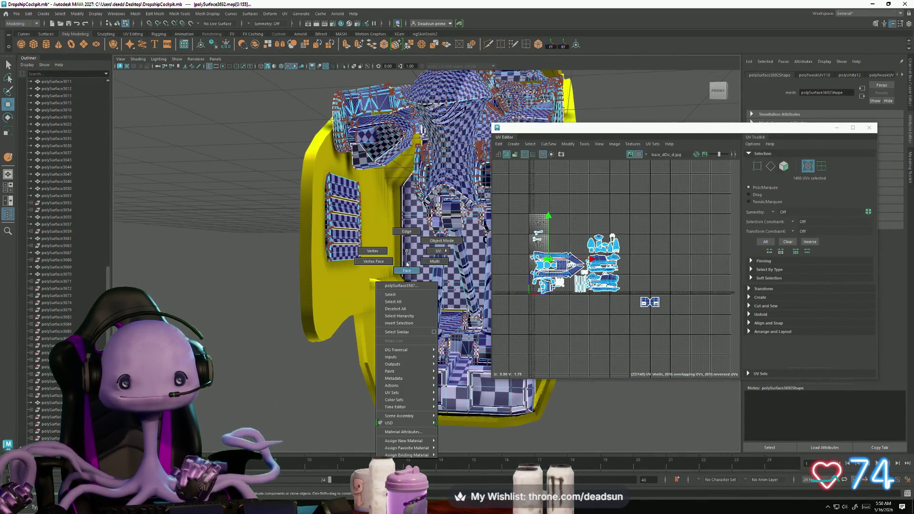
left_click(408, 259)
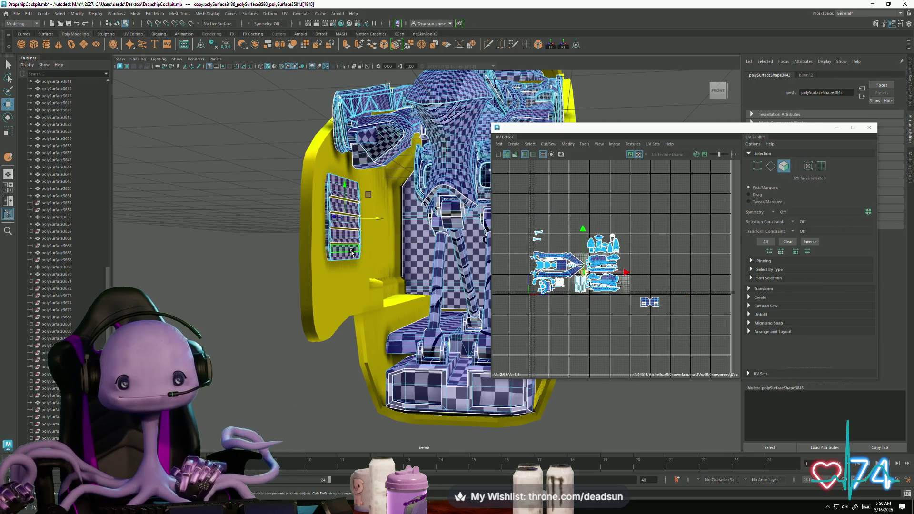
double_click(406, 262)
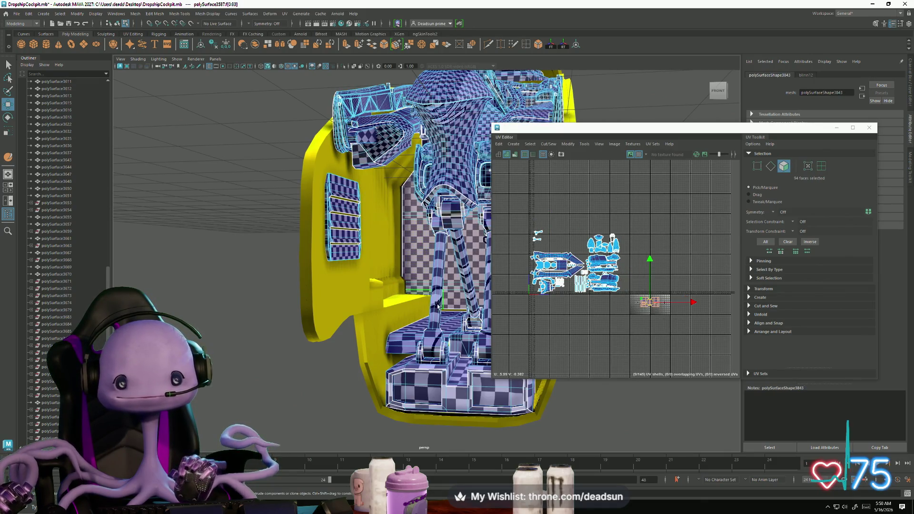
scroll(509, 352, "up", 3)
scroll(396, 291, "down", 5)
Marquee-select the cockpit parts and deselect two extras, leaving 27 objects.
mouse_move(389, 292)
left_mouse_down("alt")
mouse_move(299, 281)
mouse_move(283, 294)
mouse_move(228, 267)
left_mouse_up("alt")
left_click(315, 267)
mouse_move(184, 151)
left_mouse_down()
mouse_move(424, 359)
mouse_move(376, 238)
mouse_move(471, 286)
mouse_move(408, 304)
mouse_move(348, 364)
mouse_move(391, 346)
mouse_move(365, 348)
left_mouse_up()
left_click(376, 239, "shift")
scroll(471, 288, "up", 5)
left_click(438, 275, "shift")
scroll(437, 275, "down", 5)
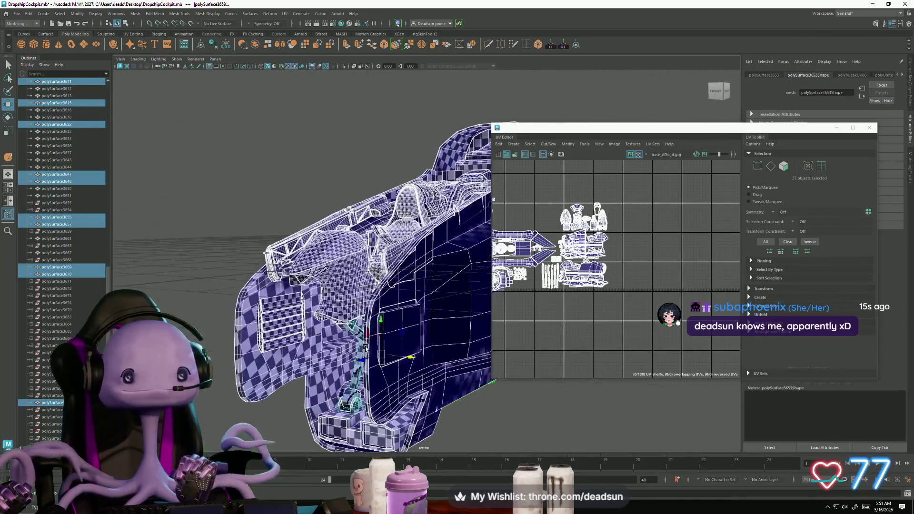
Deselect one more part, leaving 26, and inspect their shells around tile 1001.
left_click(424, 313, "shift")
middle_click_drag(573, 316, 638, 321, "alt")
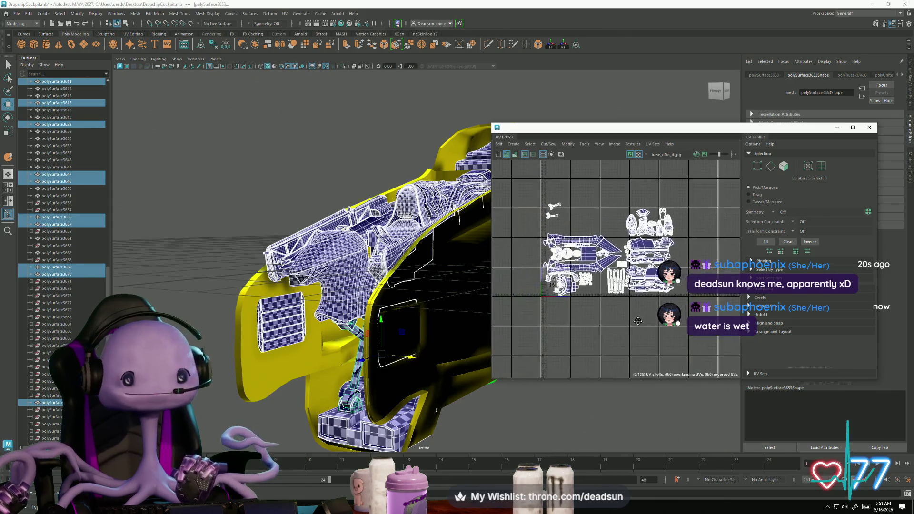
scroll(638, 321, "up", 6)
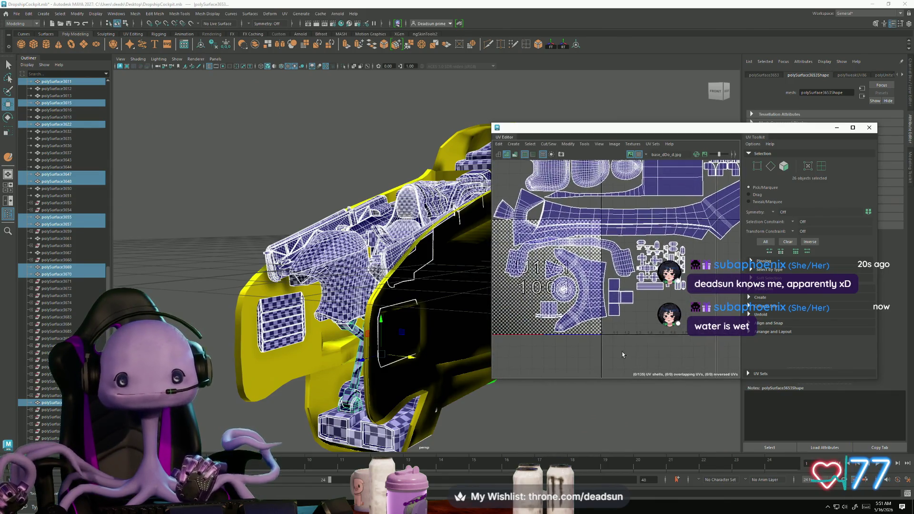
scroll(558, 281, "up", 3)
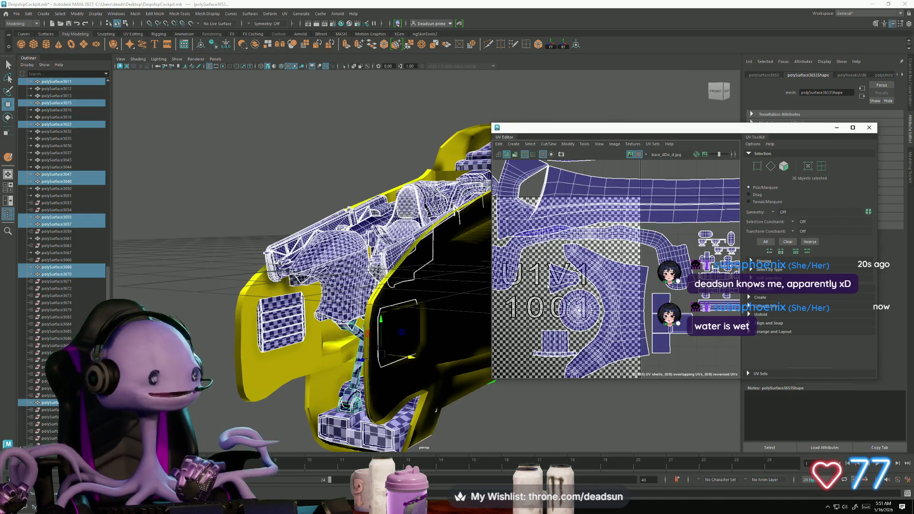
mouse_move(599, 281)
right_mouse_down("alt")
mouse_move(572, 286)
mouse_move(646, 293)
right_mouse_up("alt")
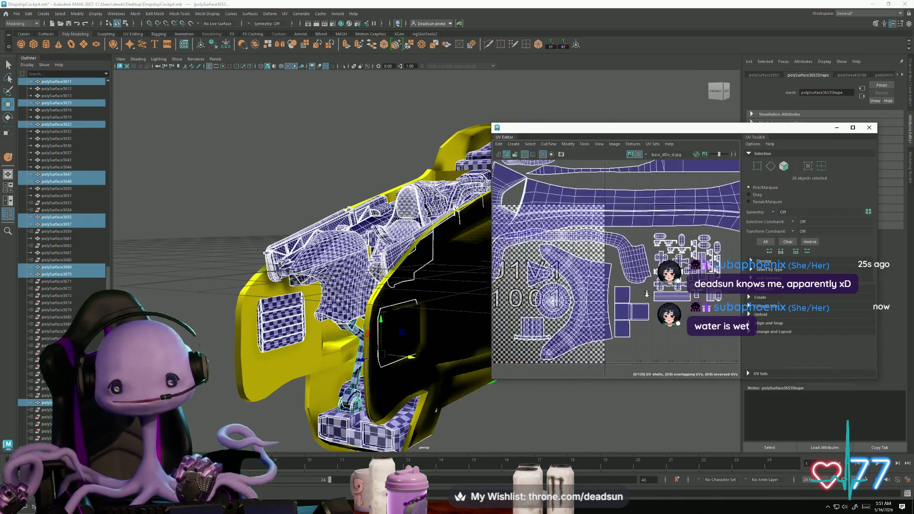
middle_click_drag(617, 277, 672, 329, "alt")
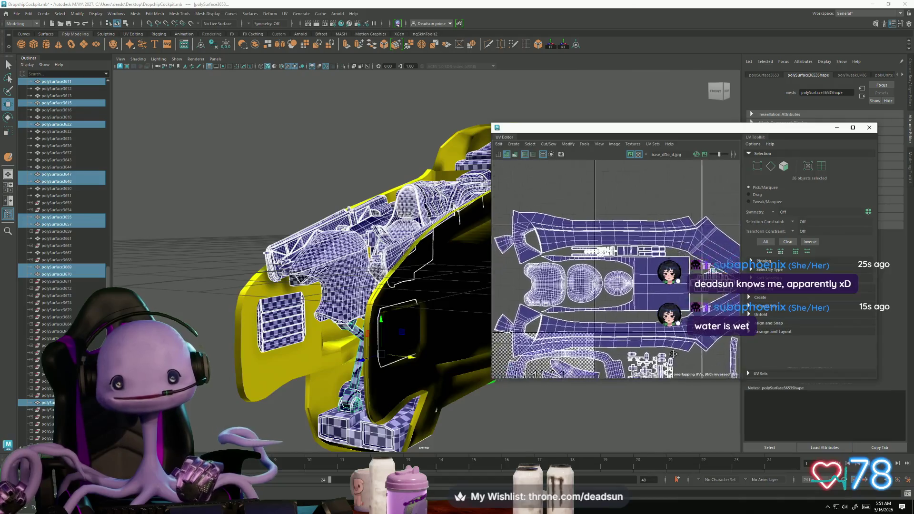
right_click_drag(672, 329, 629, 294, "alt")
middle_click_drag(628, 294, 629, 222, "alt")
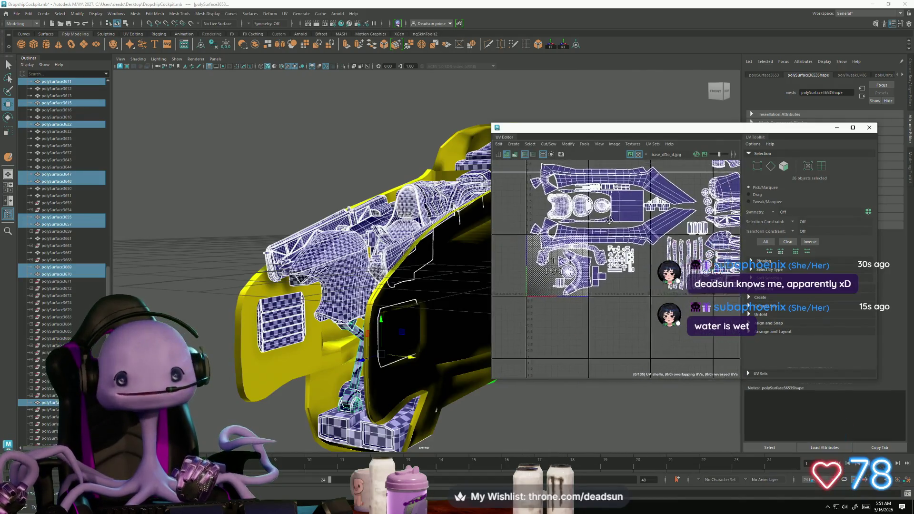
scroll(594, 284, "up", 3)
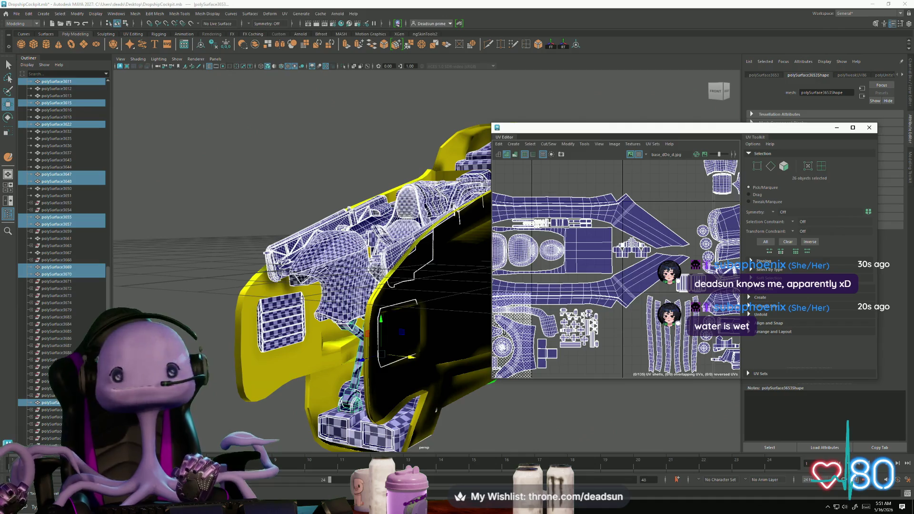
scroll(542, 304, "down", 3)
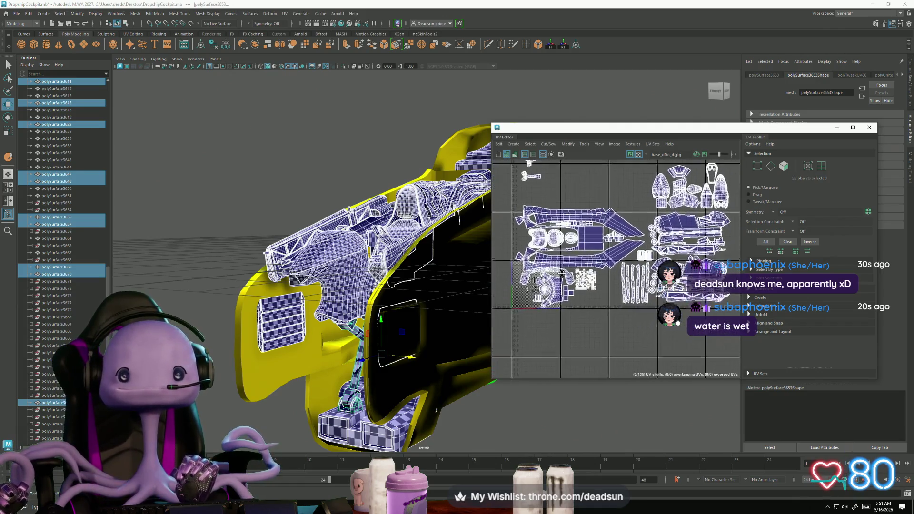
scroll(567, 294, "up", 10)
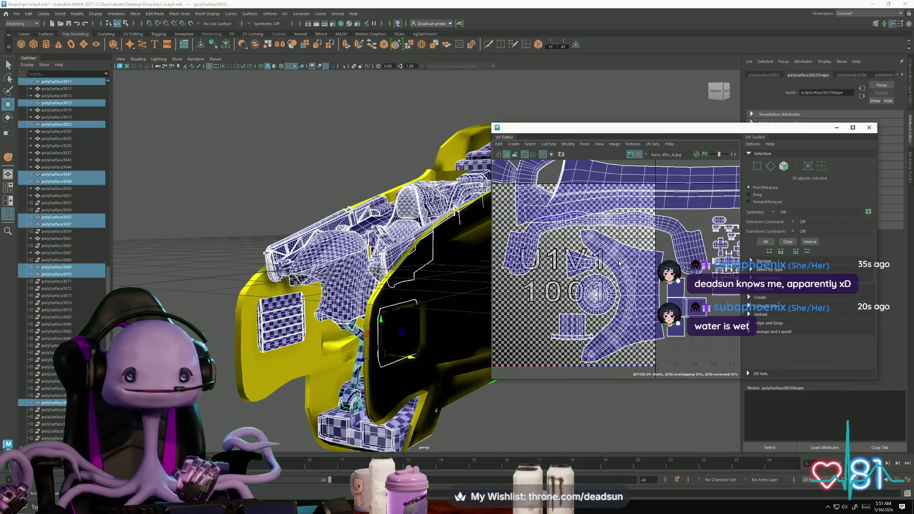
Move the curved strip UV shell from tile 1001 up into an empty upper tile.
right_click_drag(551, 235, 553, 235)
left_click(541, 233)
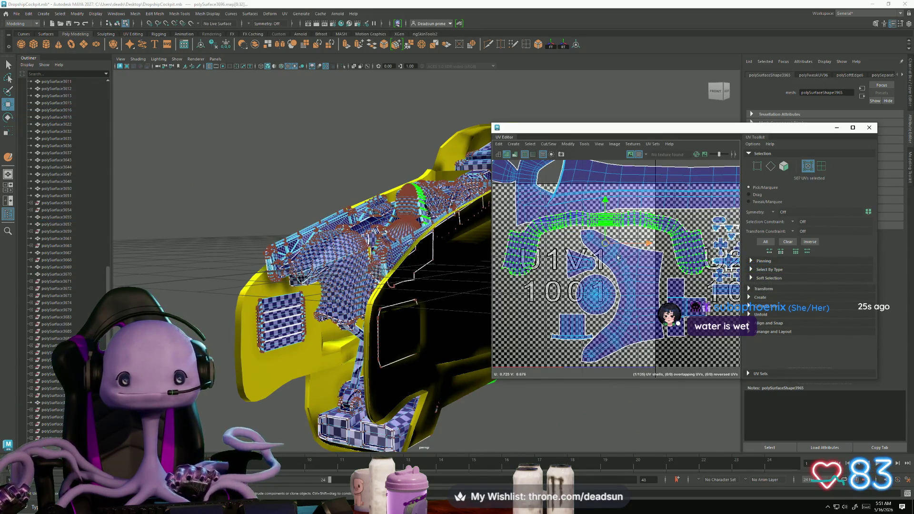
scroll(617, 257, "down", 10)
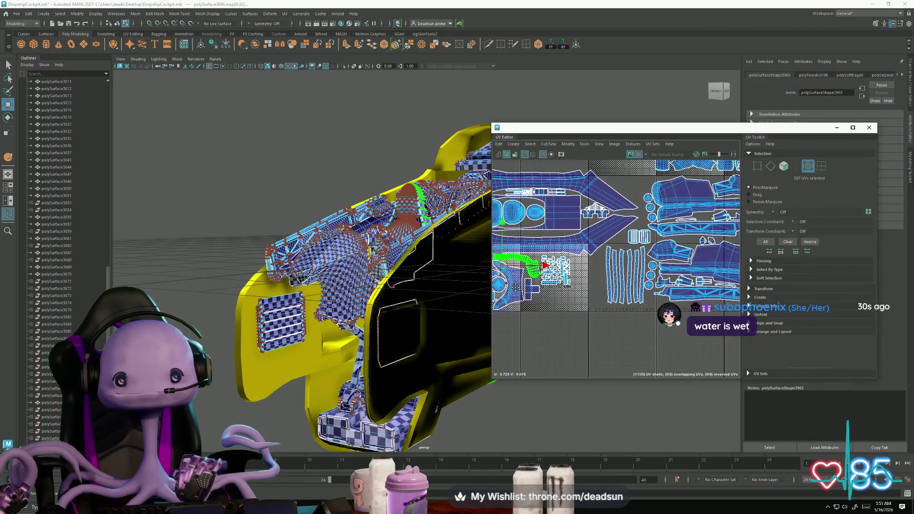
middle_click_drag(516, 287, 553, 333, "alt")
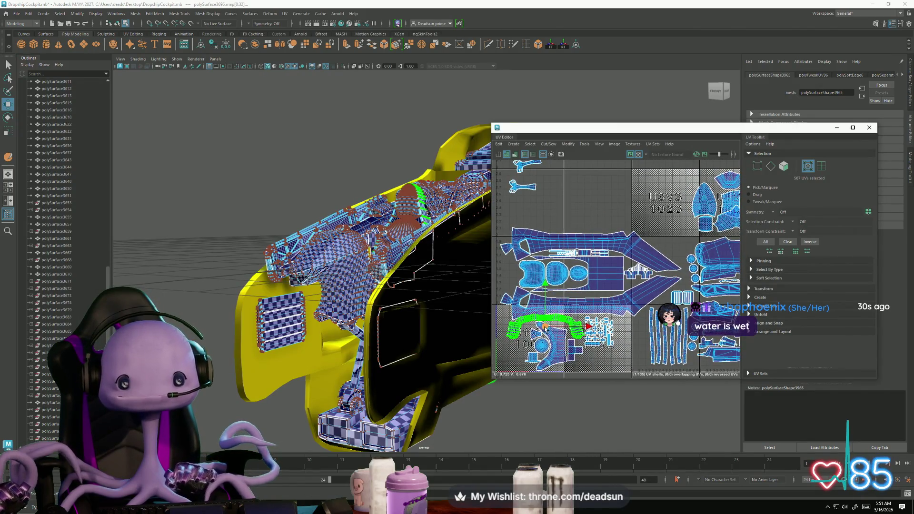
mouse_move(545, 328)
left_mouse_down()
mouse_move(592, 270)
mouse_move(650, 230)
mouse_move(680, 252)
mouse_move(675, 264)
left_mouse_up()
key("e")
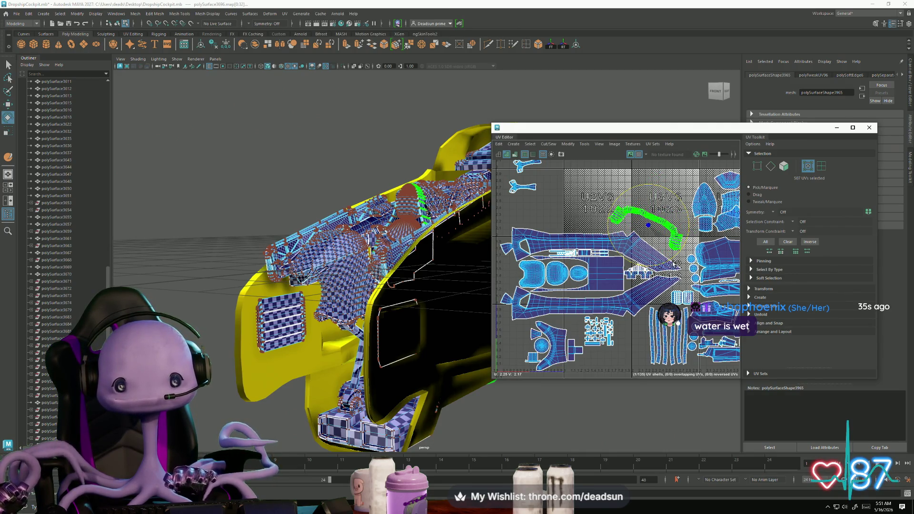
key("w")
left_click_drag(649, 226, 642, 235)
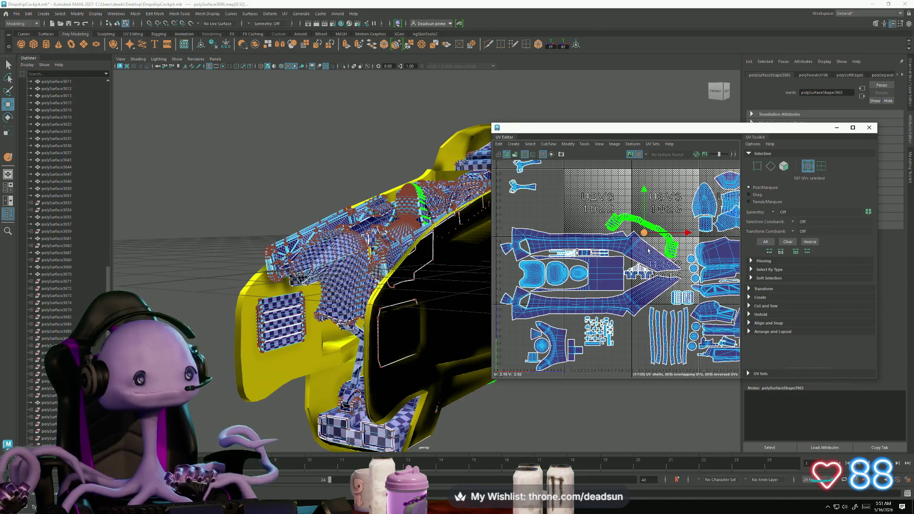
Select the small UV shell at the top of the layout.
scroll(606, 263, "down", 3)
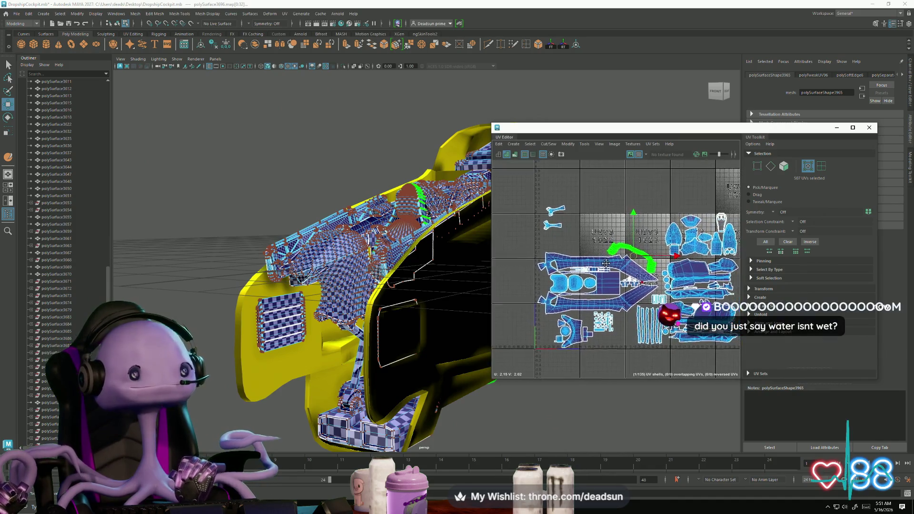
middle_click_drag(606, 263, 609, 259, "alt")
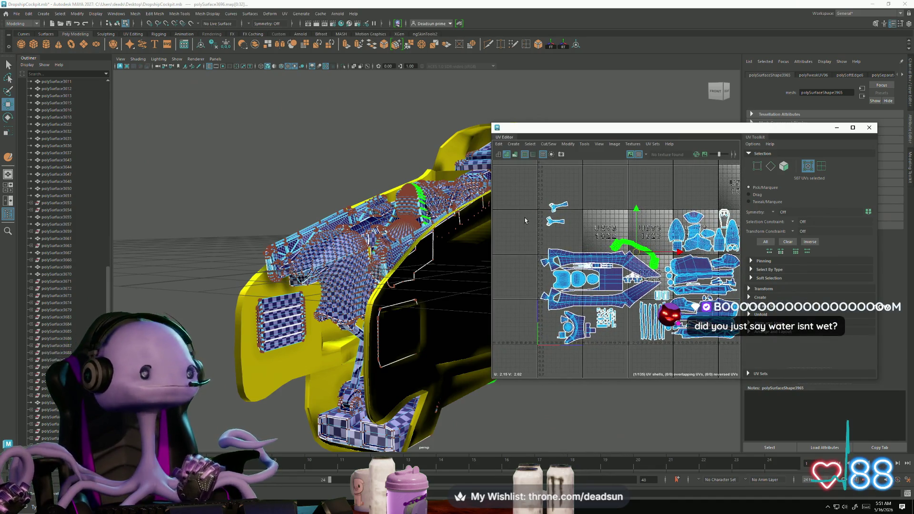
left_click(566, 209)
Rotate the small bracket shell to lie horizontal and nudge it down.
scroll(553, 223, "up", 5)
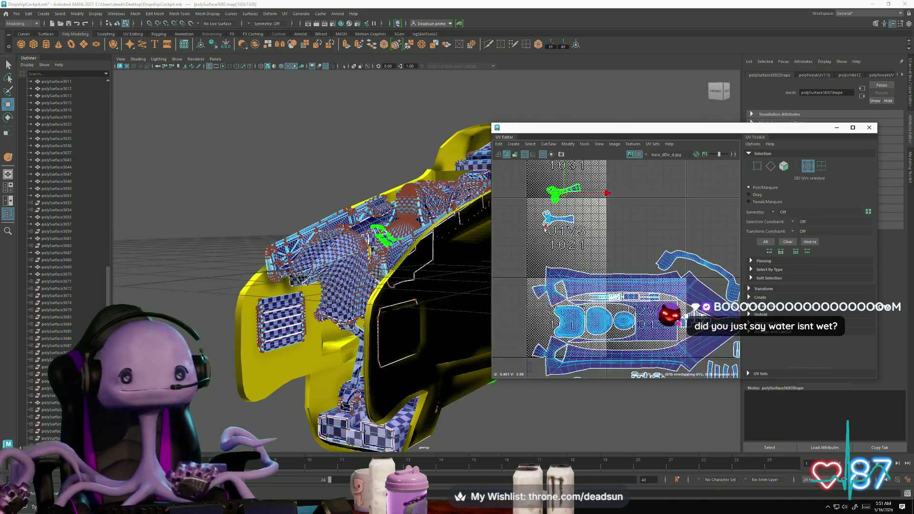
mouse_move(387, 269)
left_mouse_down("alt")
mouse_move(352, 353)
mouse_move(354, 363)
mouse_move(394, 353)
left_mouse_up("alt")
scroll(362, 329, "up", 5)
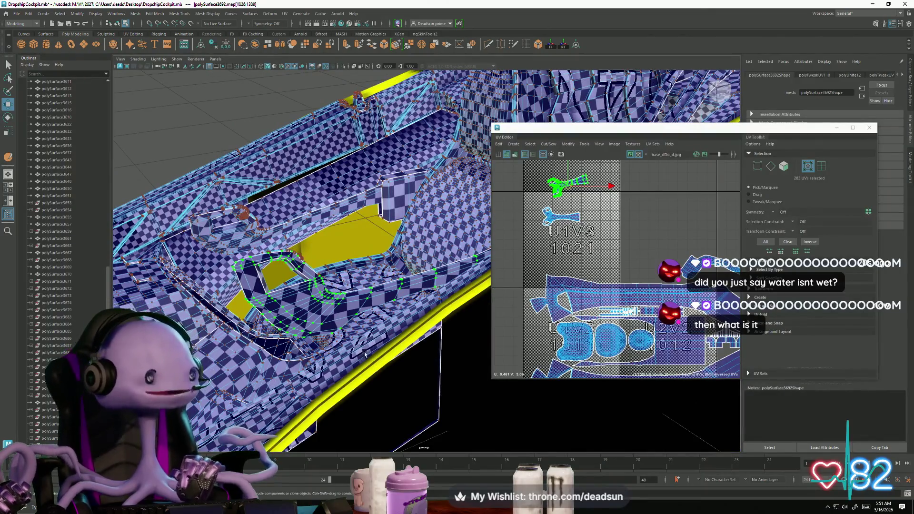
middle_click_drag(540, 239, 587, 252, "alt")
key("e")
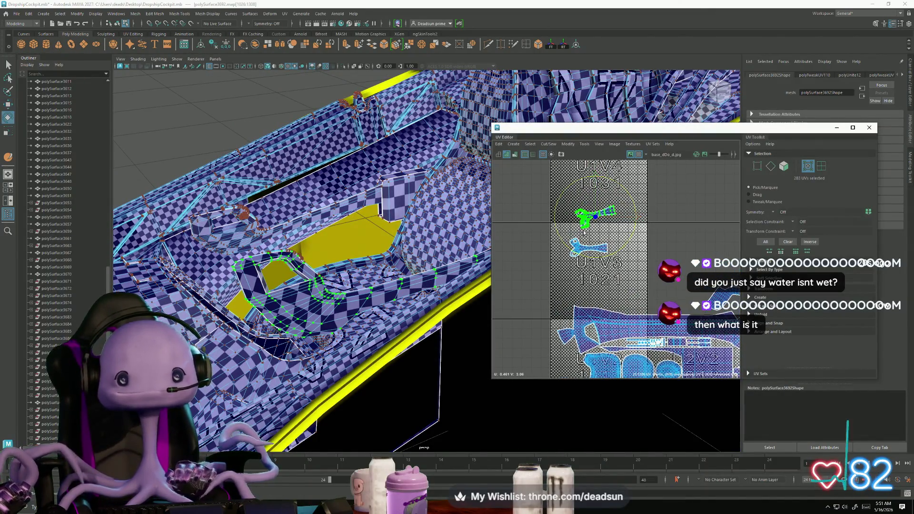
mouse_move(567, 245)
left_mouse_down()
mouse_move(662, 231)
mouse_move(664, 179)
left_mouse_up()
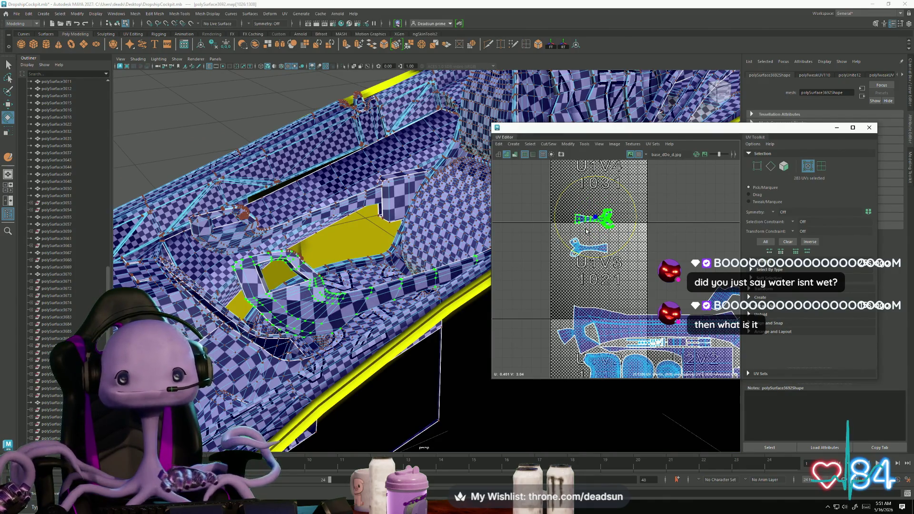
key("w")
left_click_drag(596, 221, 601, 240)
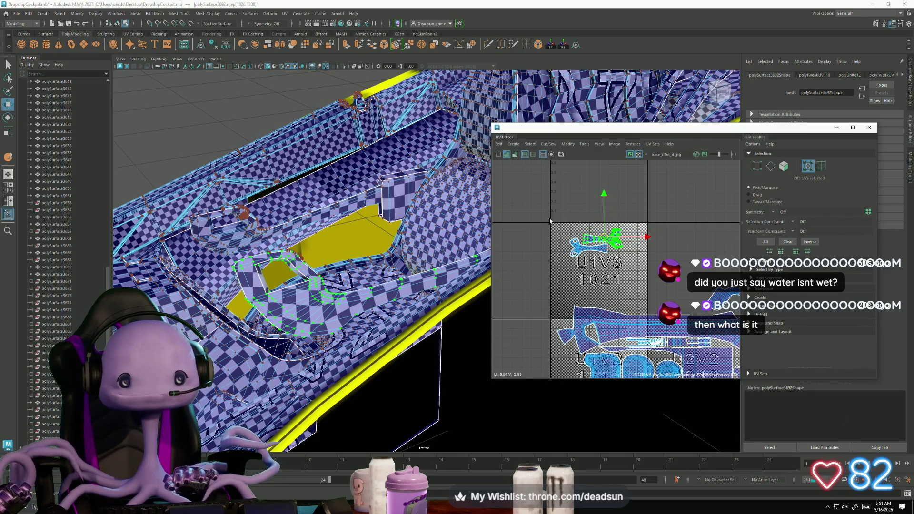
Add the neighbouring bracket shell and move both into the U2V3 tile.
left_click_drag(550, 221, 661, 274)
key("r")
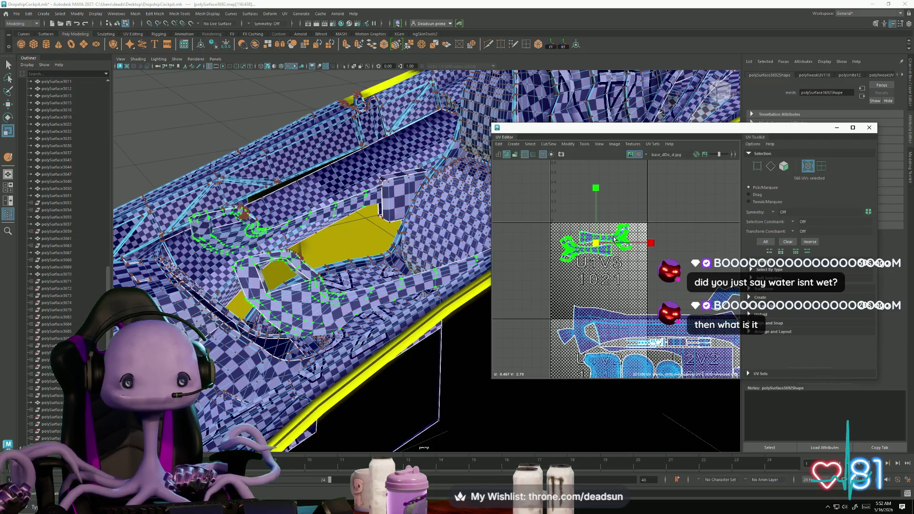
left_click_drag(616, 240, 640, 271)
key("w")
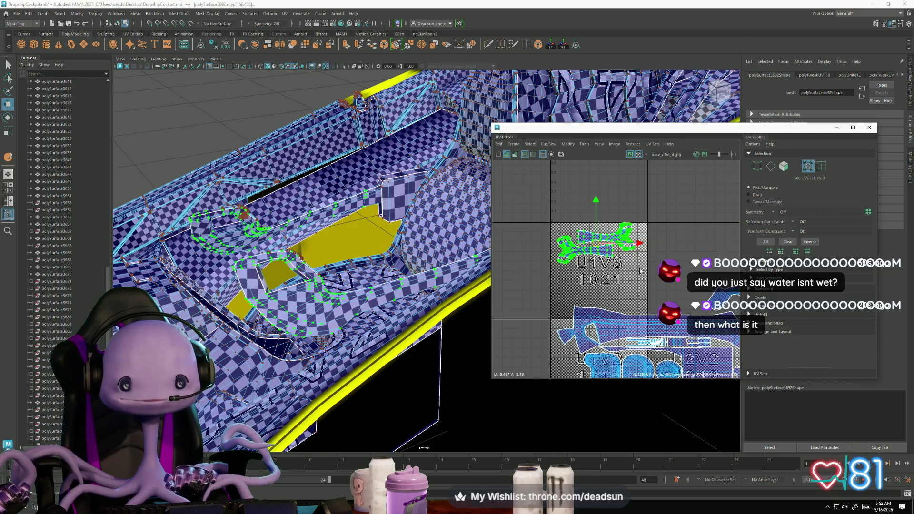
key("a")
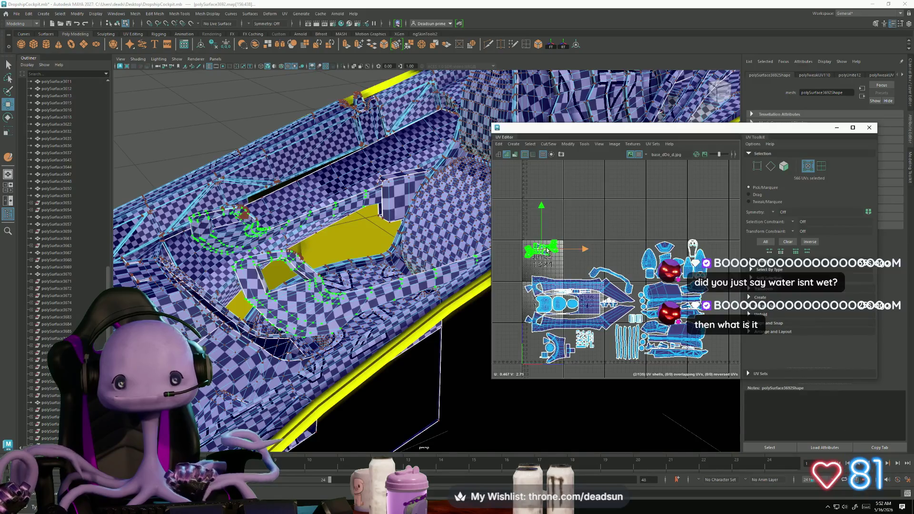
mouse_move(548, 250)
left_mouse_down()
mouse_move(549, 262)
mouse_move(573, 271)
left_mouse_up()
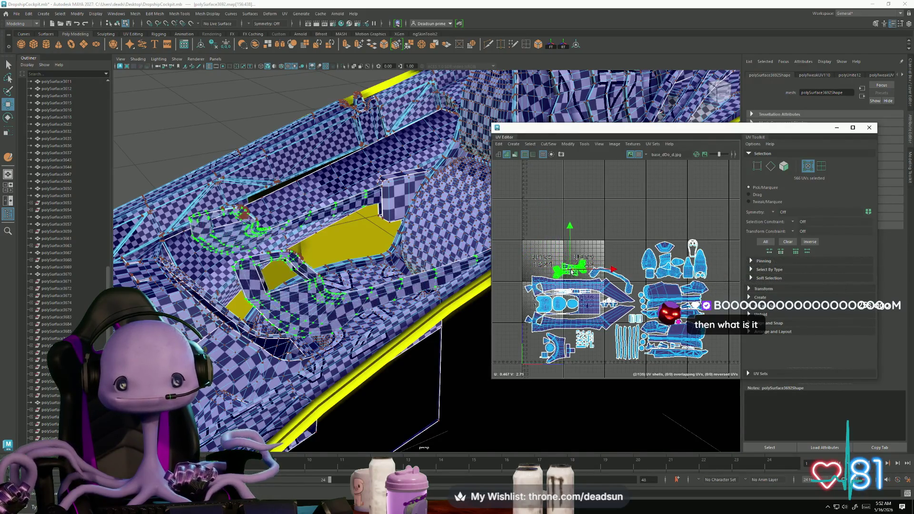
scroll(574, 274, "up", 5)
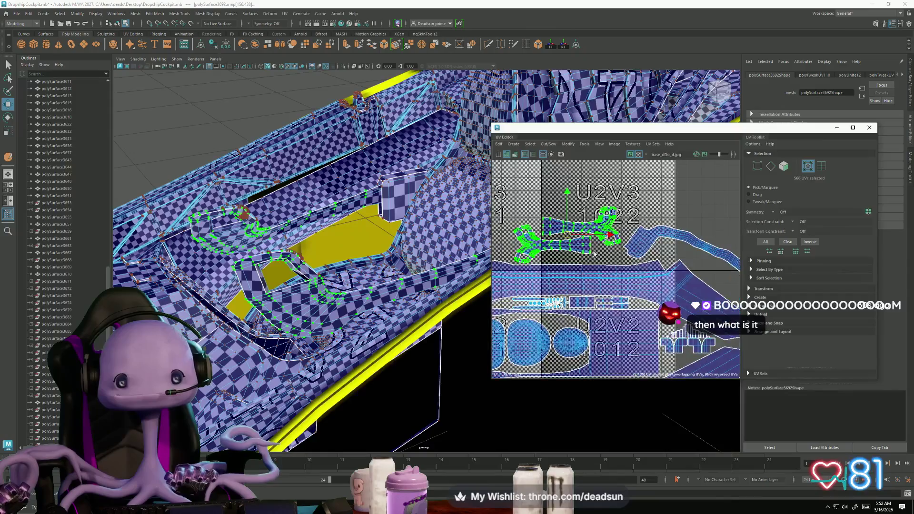